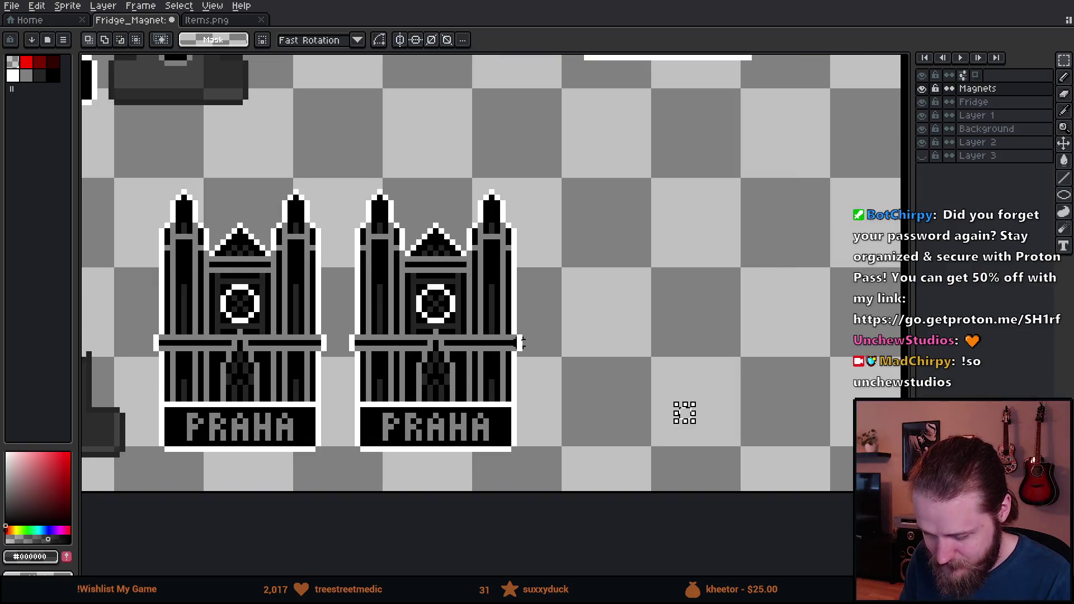
Clear one colour from the right Praha copy using a transparent, non-contiguous Paint Bucket fill
drag(714, 426, 756, 437)
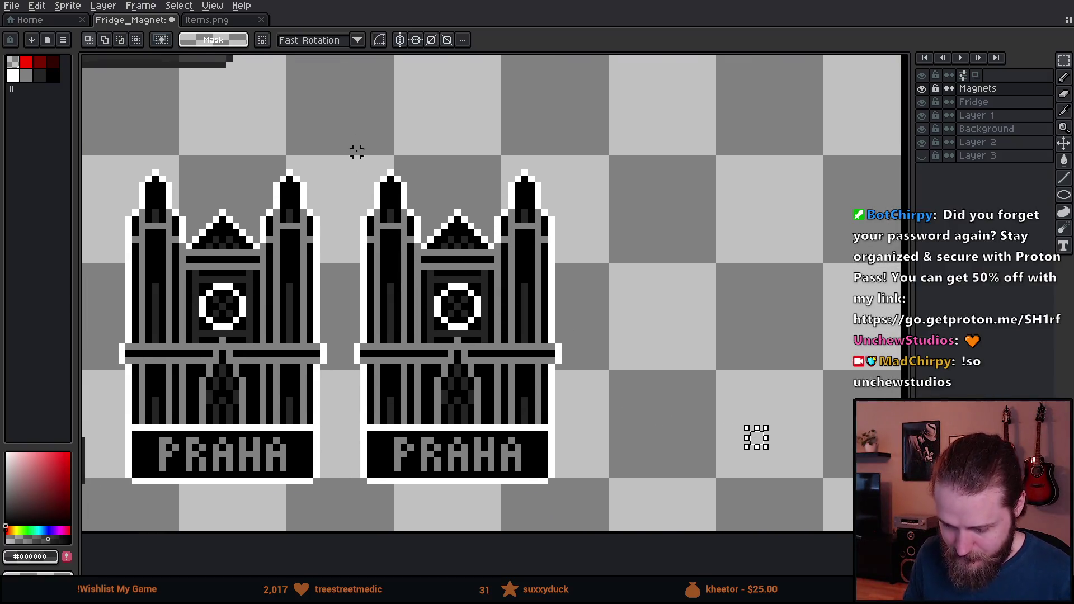
drag(347, 142, 595, 508)
key(w)
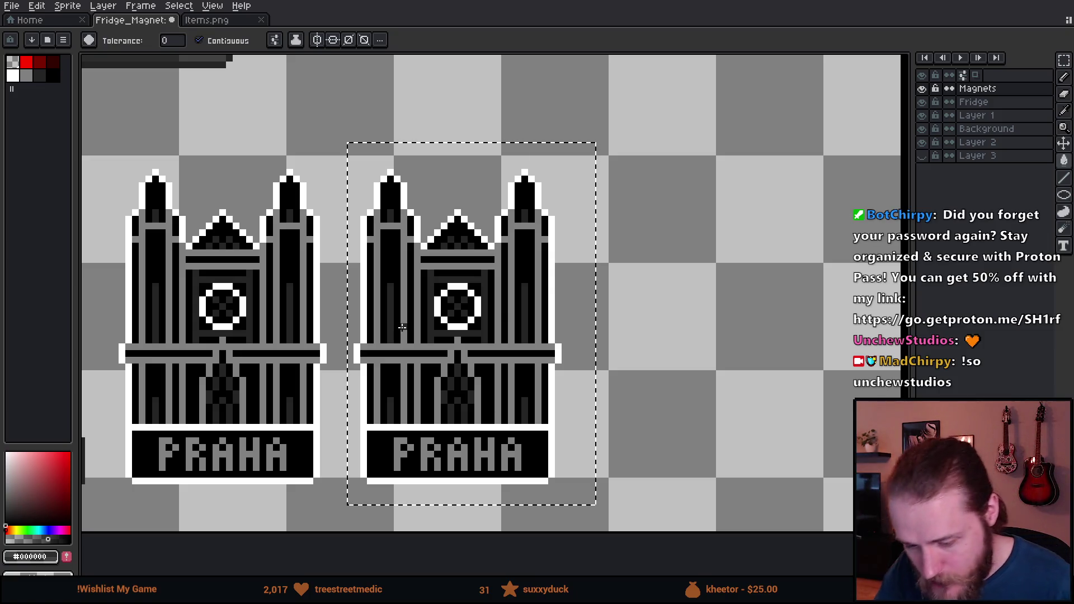
click(28, 77)
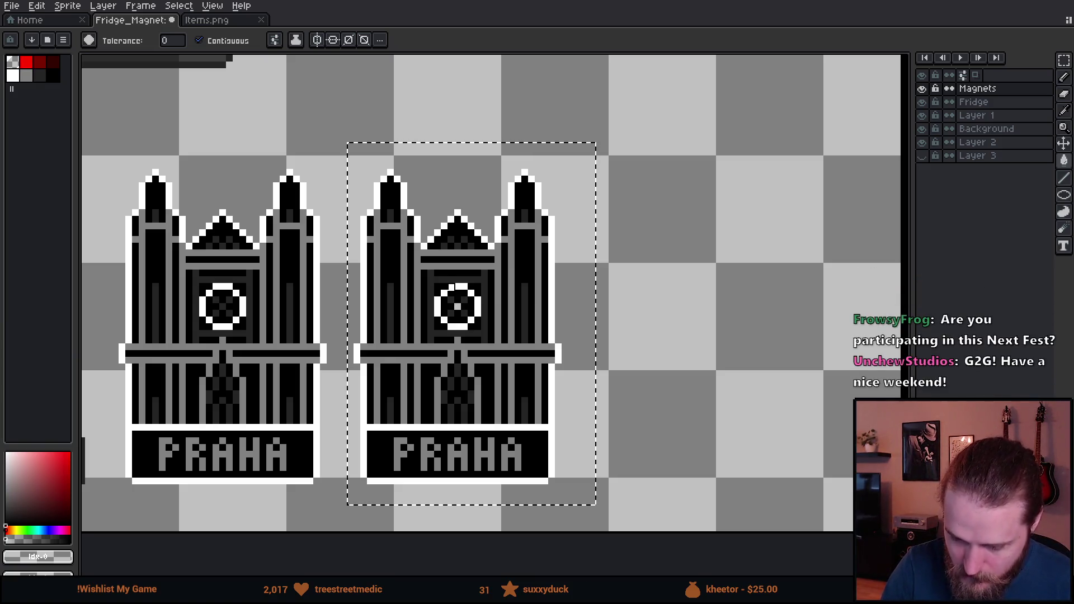
click(218, 40)
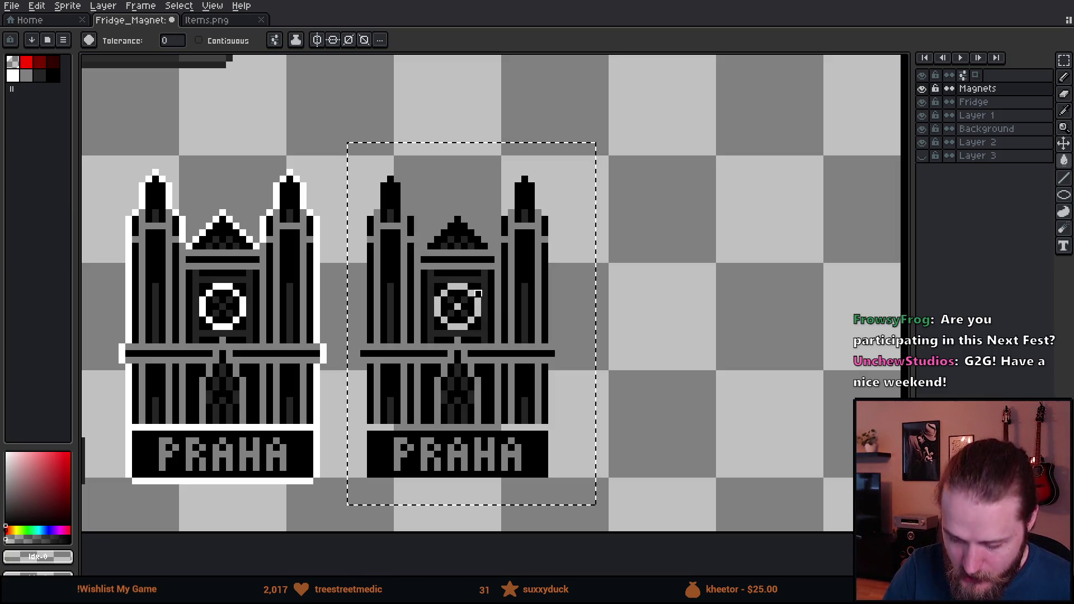
click(478, 293)
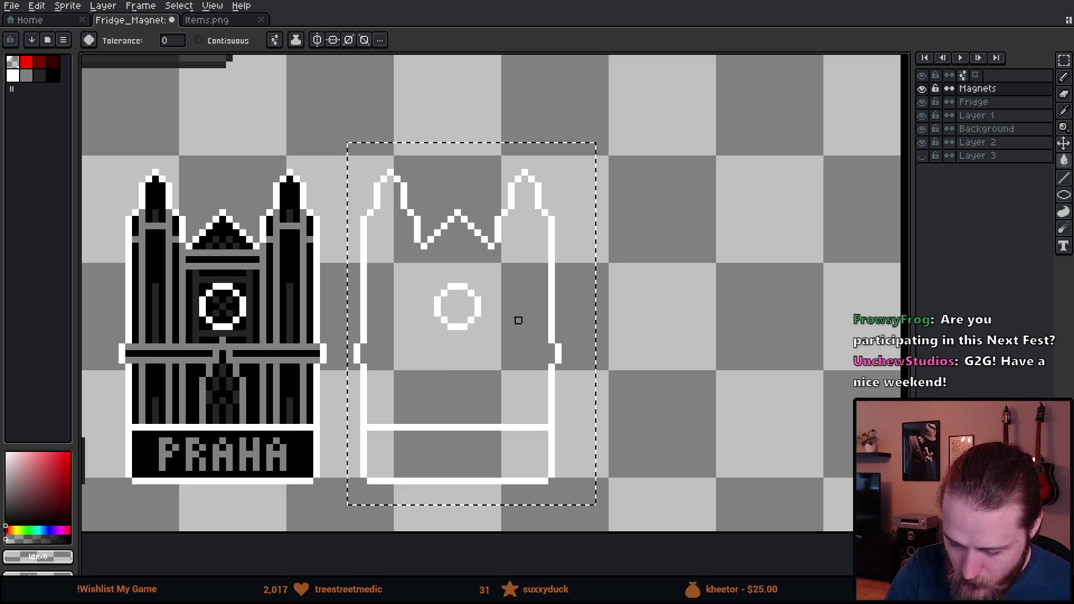
Erase the remaining inner lines with an enlarged Pencil brush
key(b)
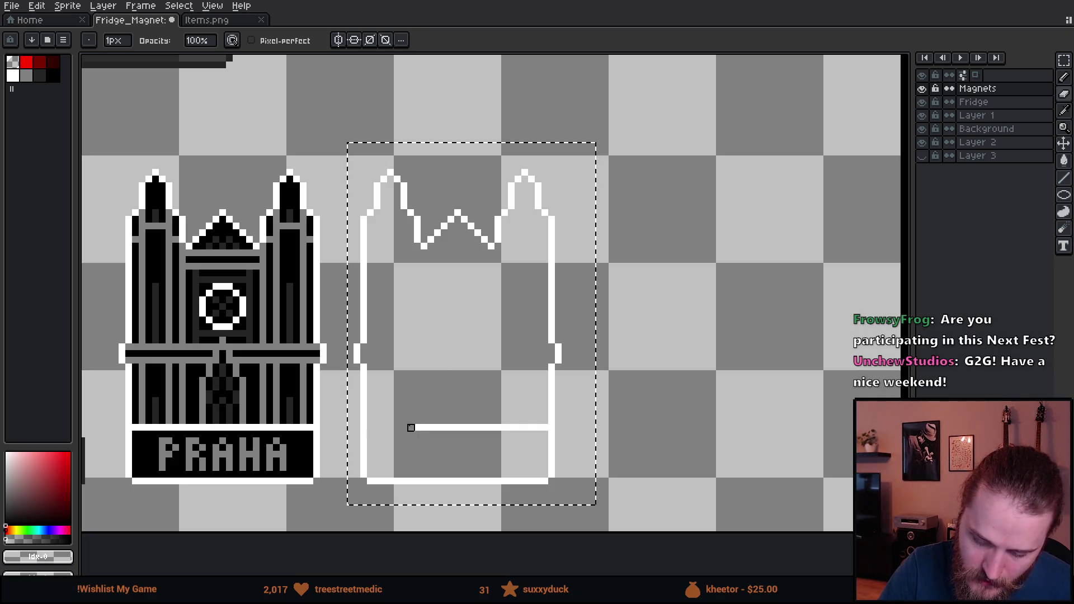
key(plus)
key(plus)
key(plus)
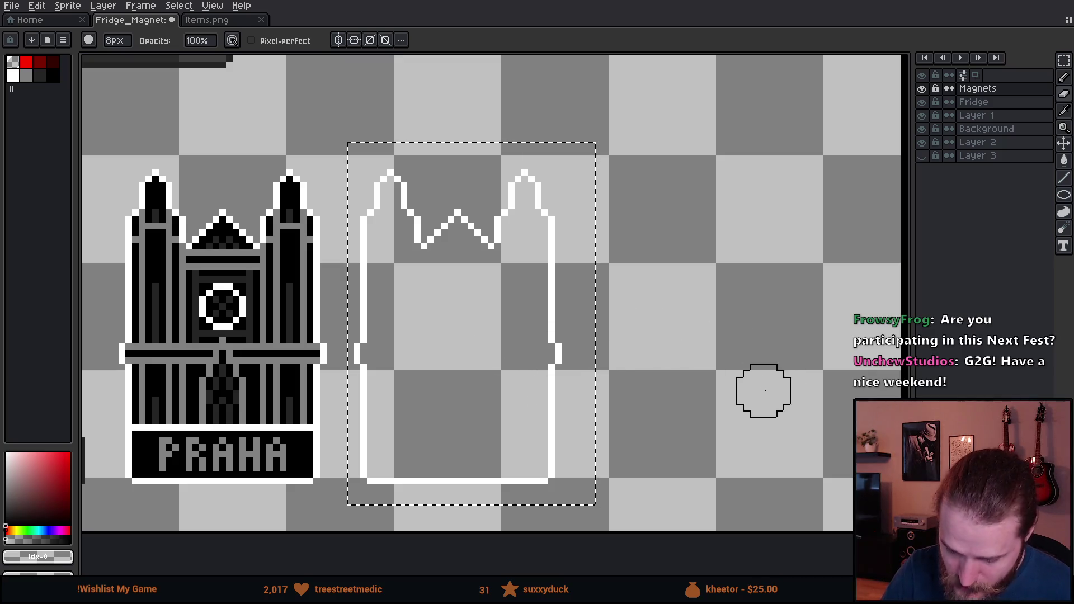
drag(762, 388, 723, 421)
Copy the black magnet hole from the tower back into the Praha outline, nudged one pixel right and up
key(v)
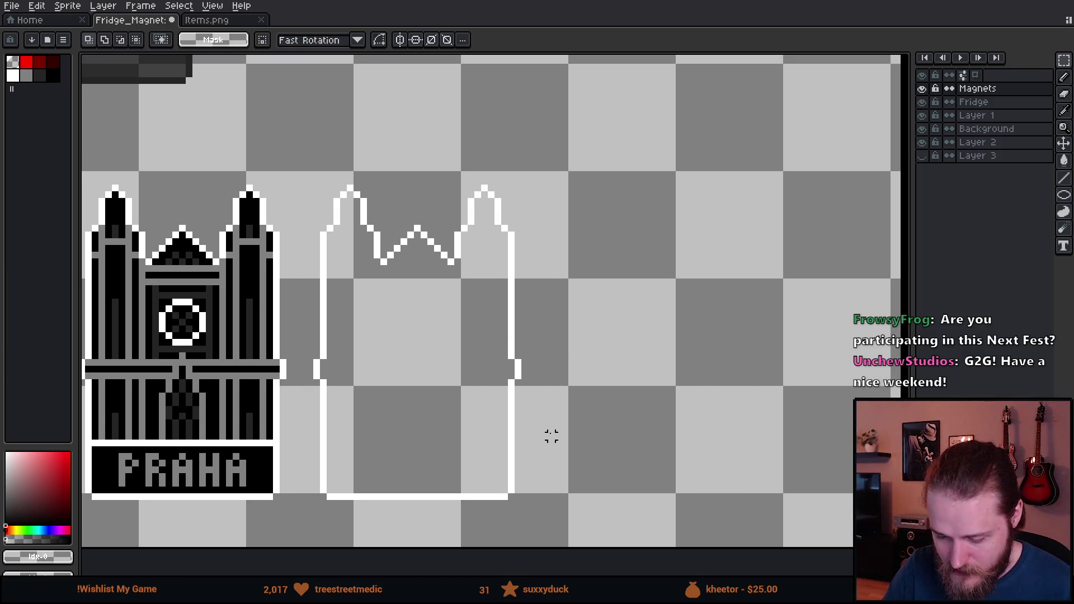
drag(551, 436, 733, 492)
scroll(639, 432, down, 3)
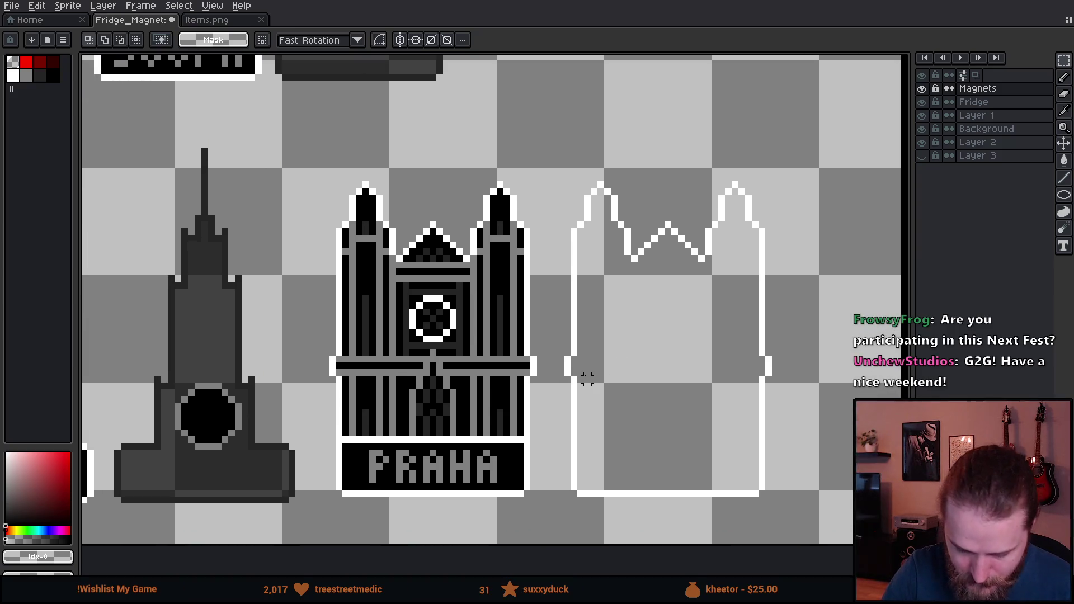
mouse_move(173, 381)
mouse_down()
mouse_move(245, 452)
mouse_move(661, 385)
mouse_move(703, 405)
mouse_move(528, 398)
mouse_move(524, 320)
mouse_move(524, 399)
mouse_up()
key(ctrl+c)
key(ctrl+v)
key(Right)
key(Up)
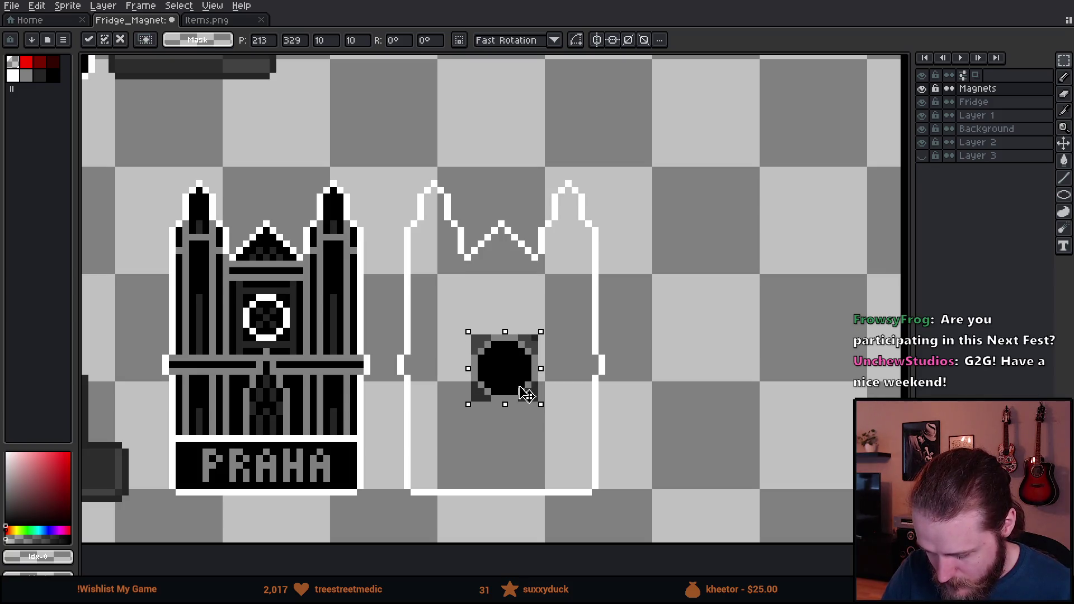
key(Return)
Fill the outline's interior and the white outline itself dark grey, then deselect
alt+click(516, 356)
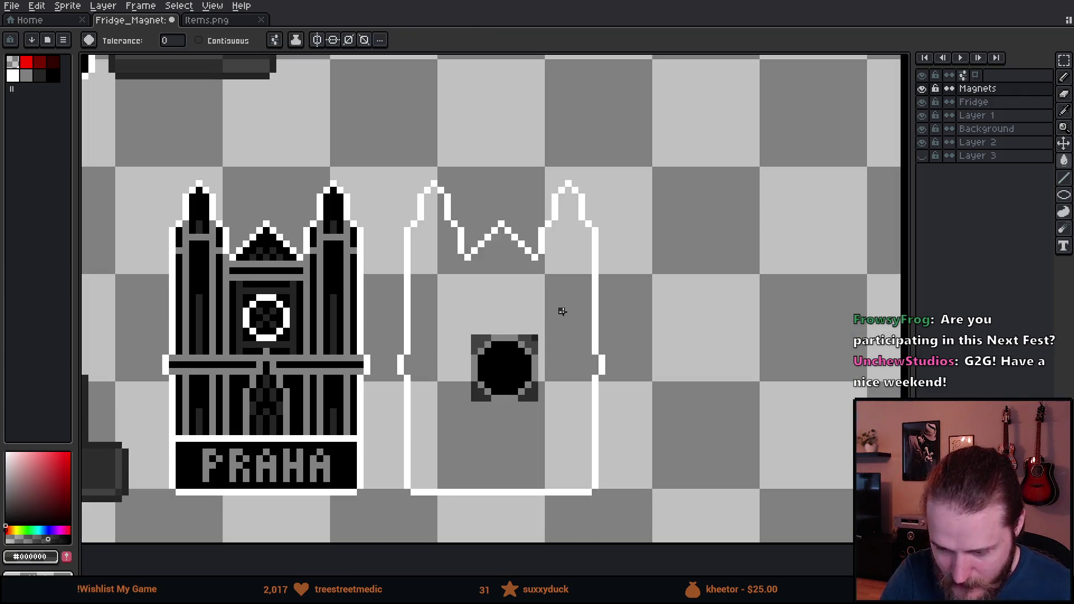
click(199, 41)
click(472, 282)
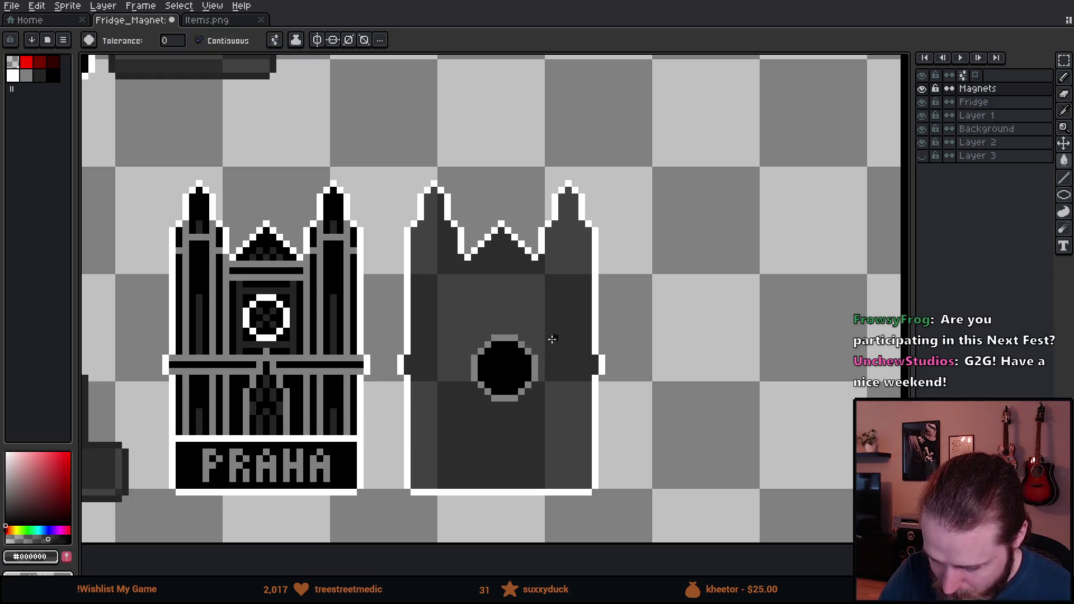
key(m)
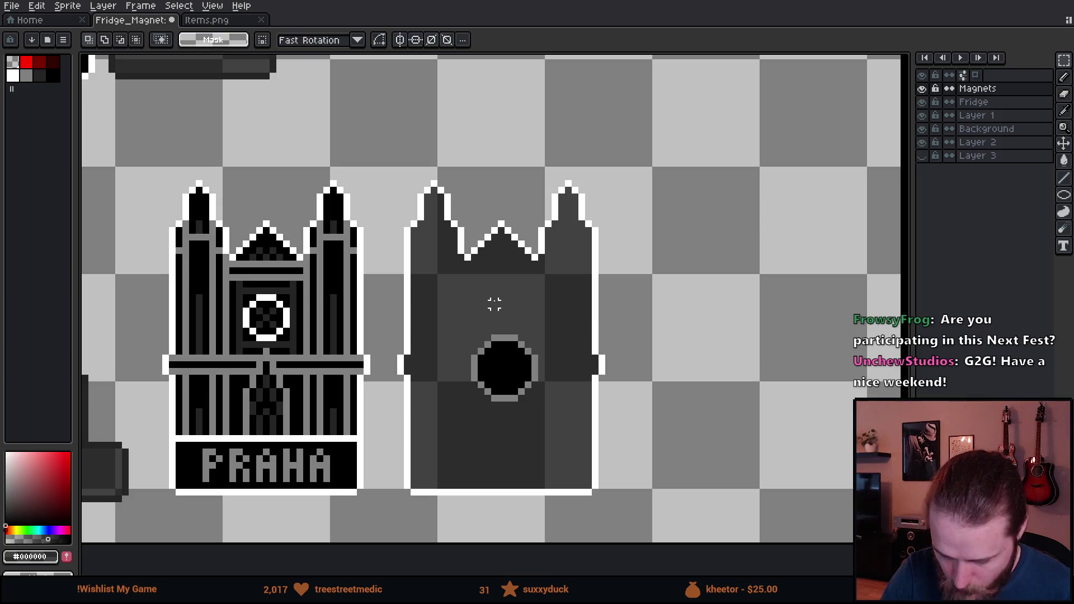
mouse_move(378, 163)
mouse_down()
mouse_move(676, 515)
mouse_move(706, 515)
mouse_up()
key(g)
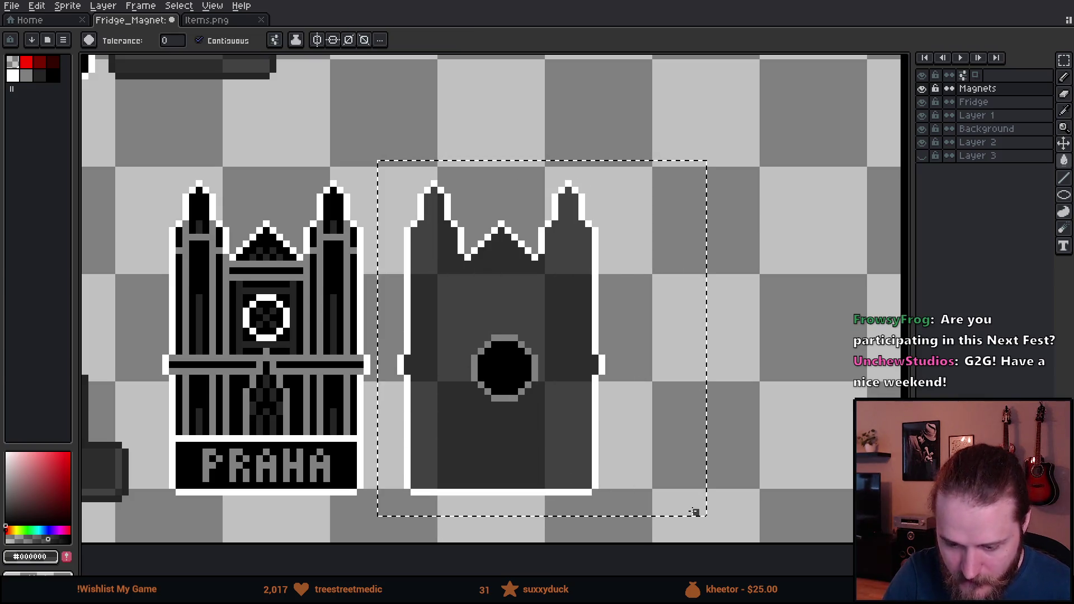
click(39, 75)
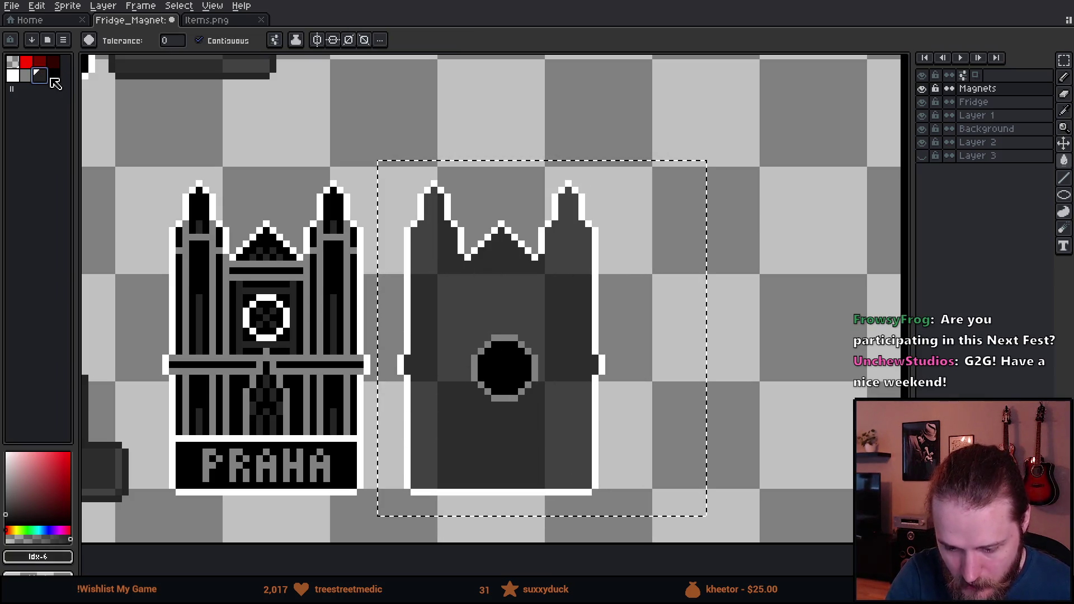
click(223, 40)
click(594, 257)
key(m)
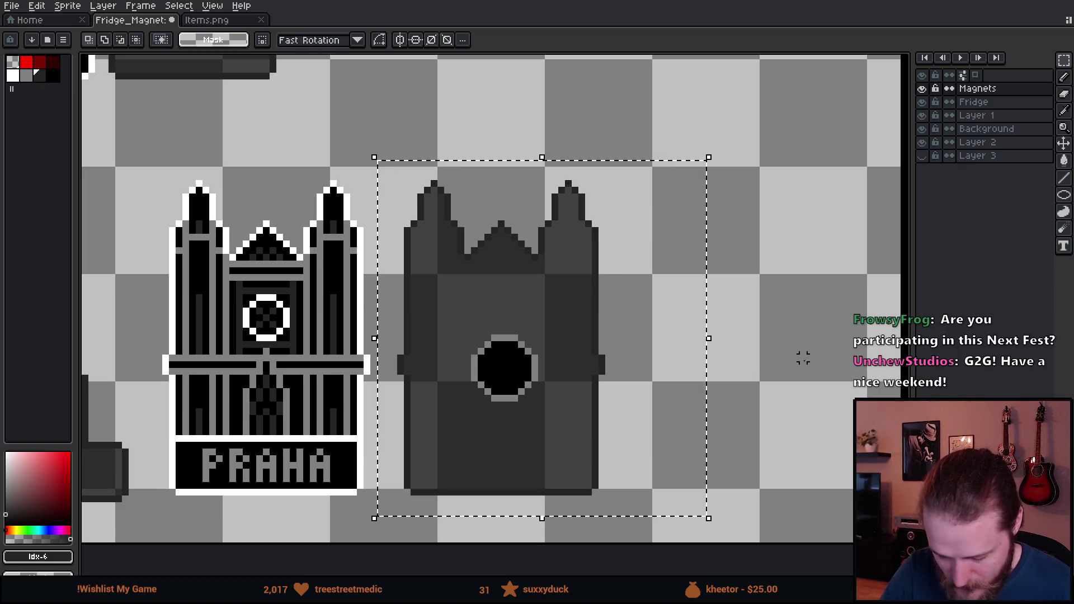
key(ctrl+d)
scroll(782, 345, down, 5)
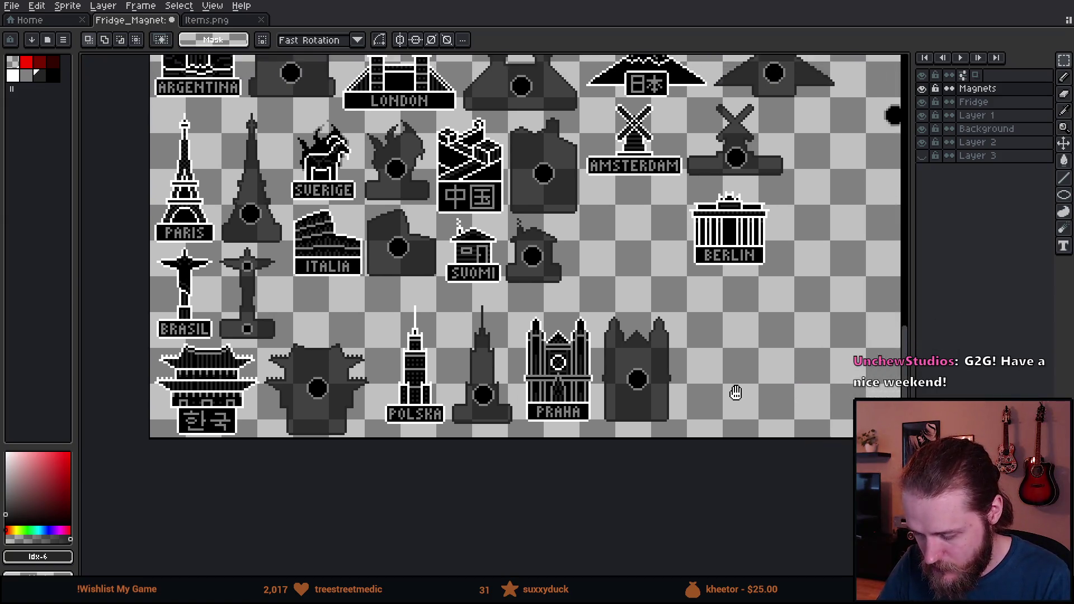
Move the Berlin magnet right into open space on the sheet
drag(735, 392, 628, 460)
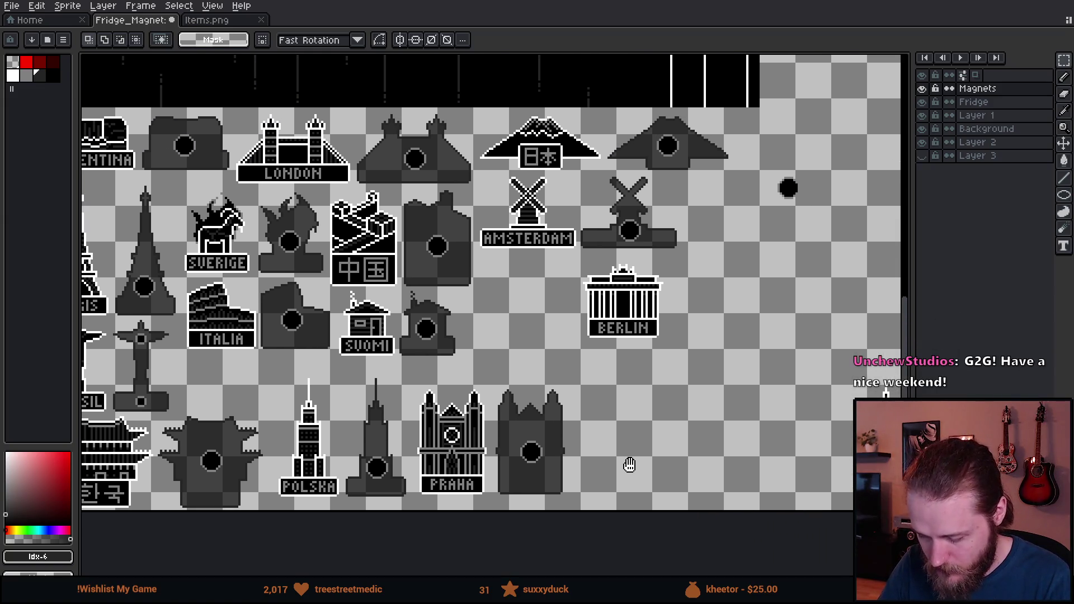
mouse_move(731, 445)
mouse_down()
mouse_move(496, 431)
mouse_move(484, 446)
mouse_up()
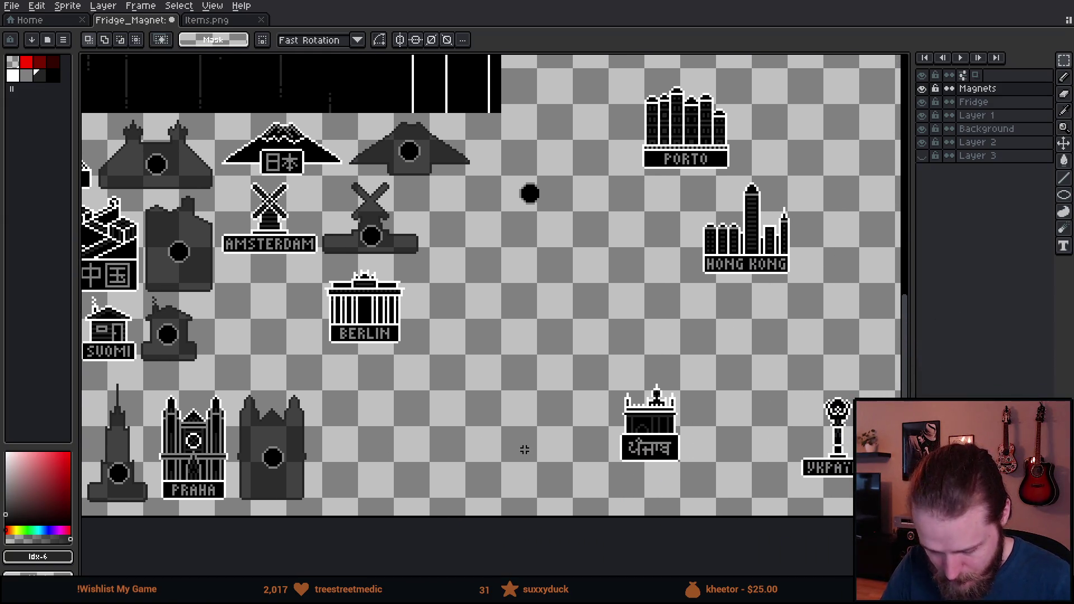
drag(313, 271, 495, 379)
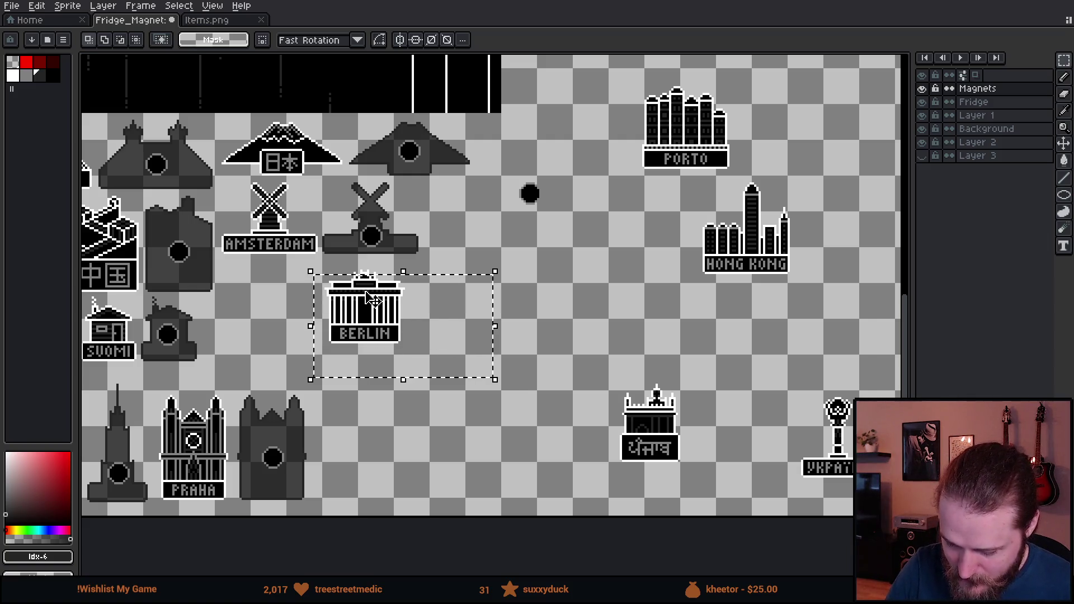
mouse_move(421, 348)
mouse_down()
mouse_move(499, 371)
mouse_move(664, 339)
mouse_up()
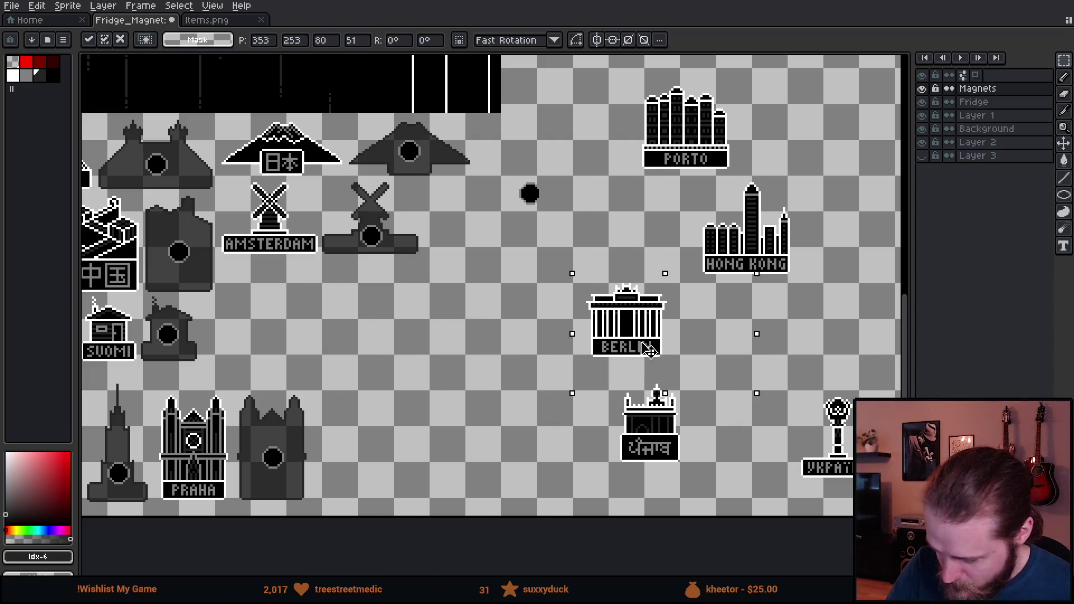
click(706, 474)
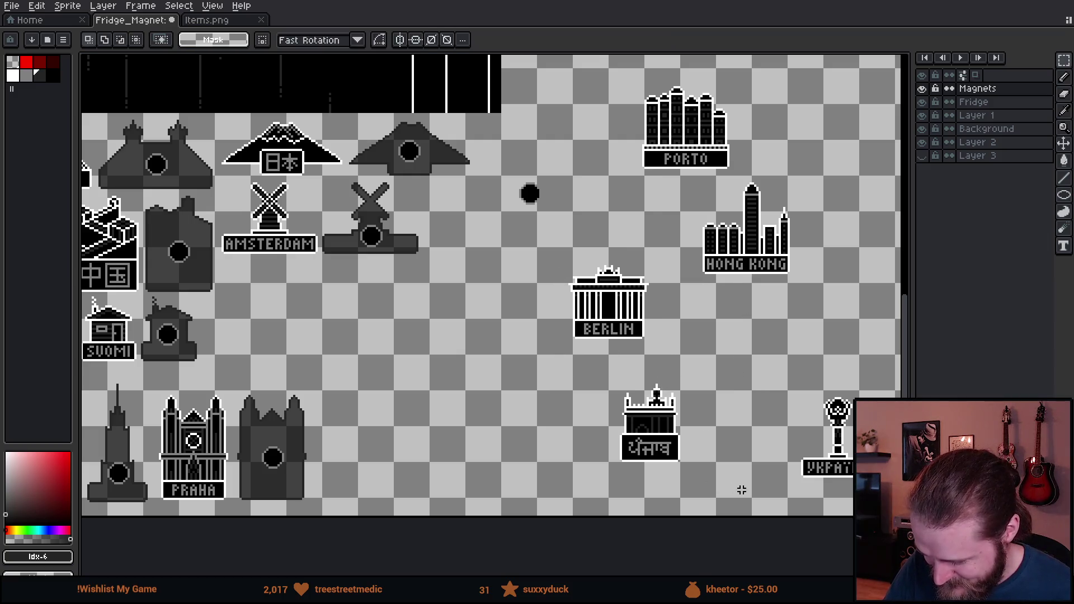
Cut the Hong Kong magnet, paste it back and place it below Amsterdam
mouse_move(739, 487)
mouse_down()
mouse_move(643, 482)
mouse_move(728, 490)
mouse_move(688, 502)
mouse_move(843, 471)
mouse_up()
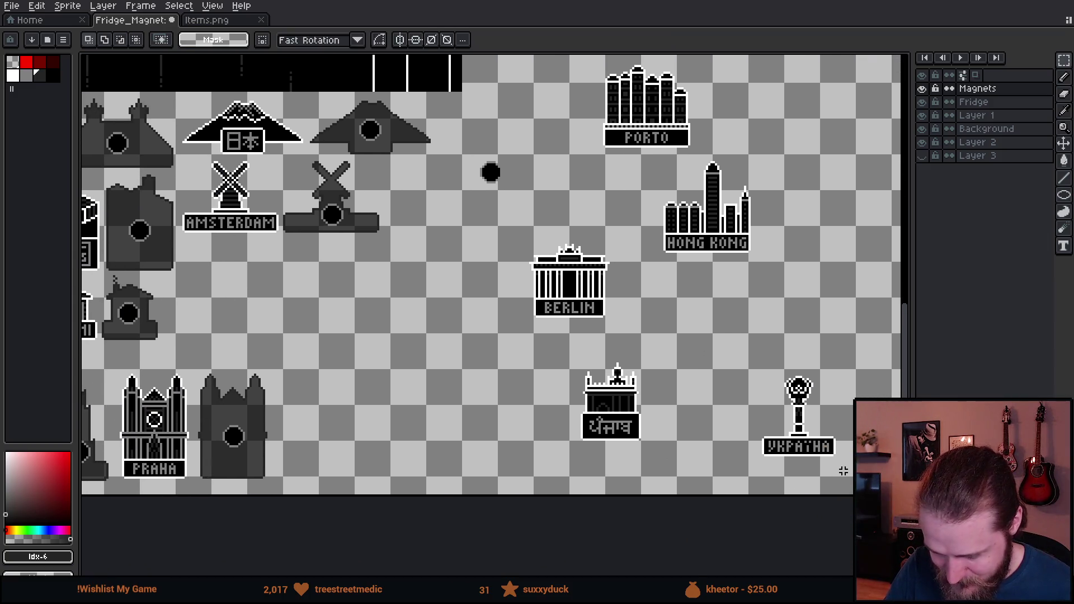
mouse_move(716, 460)
mouse_down()
mouse_move(690, 481)
mouse_move(745, 465)
mouse_move(749, 479)
mouse_up()
scroll(738, 473, up, 2)
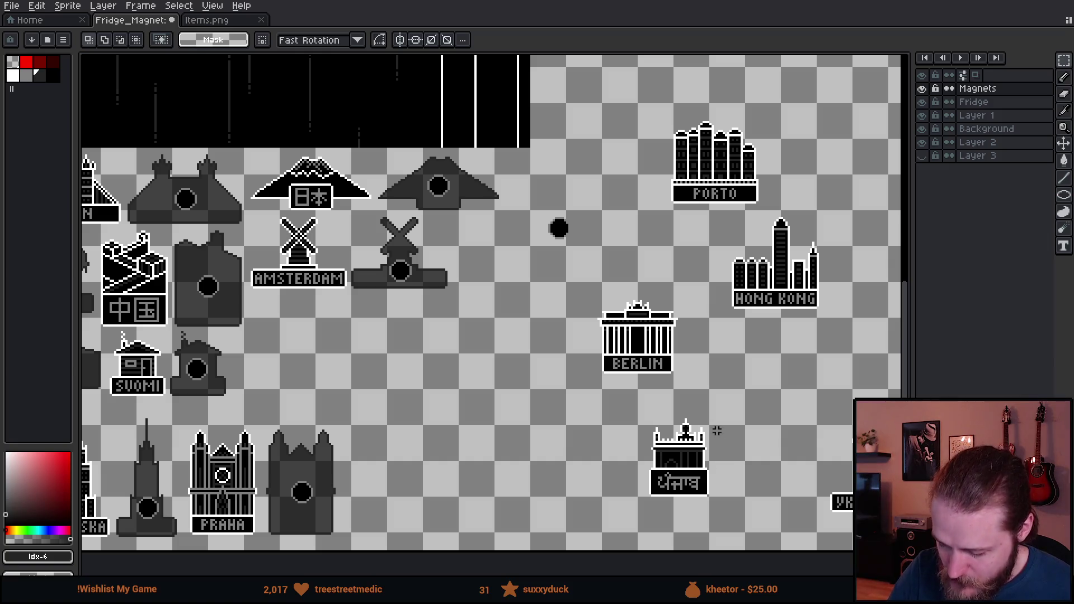
mouse_move(716, 431)
mouse_down()
mouse_move(706, 445)
mouse_move(603, 445)
mouse_move(470, 391)
mouse_move(766, 388)
mouse_move(788, 397)
mouse_move(415, 439)
mouse_move(760, 440)
mouse_up()
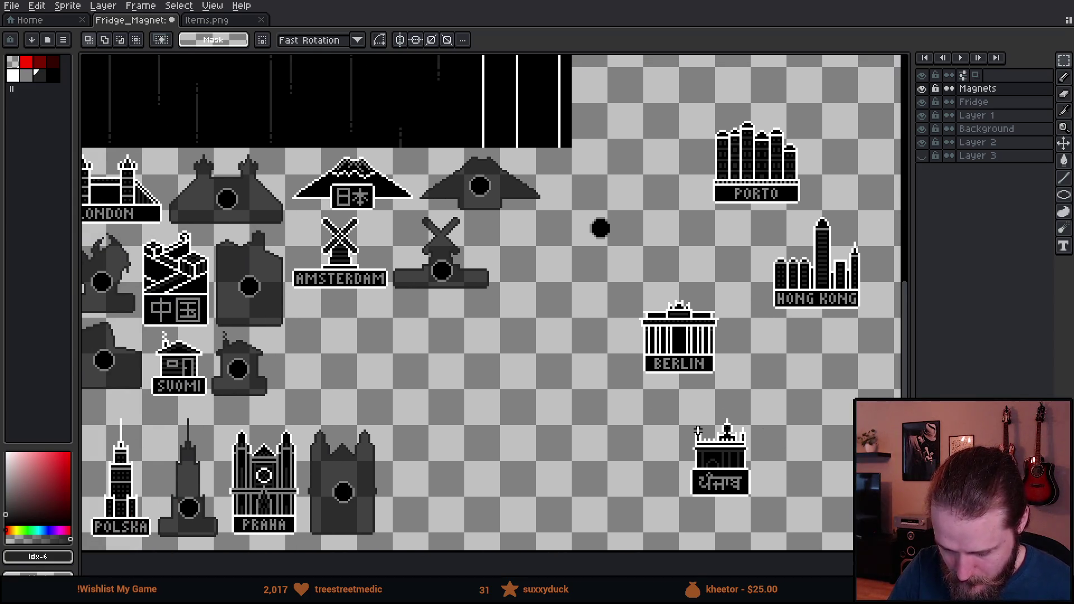
mouse_move(329, 424)
mouse_down()
mouse_move(543, 349)
mouse_move(643, 387)
mouse_up()
drag(811, 433, 279, 415)
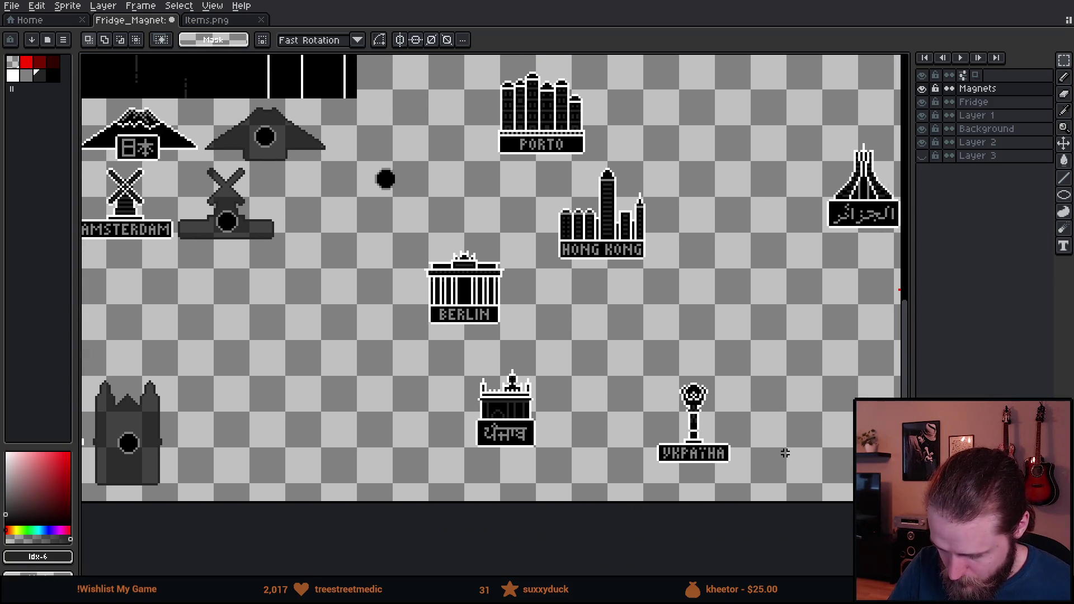
drag(618, 431, 756, 459)
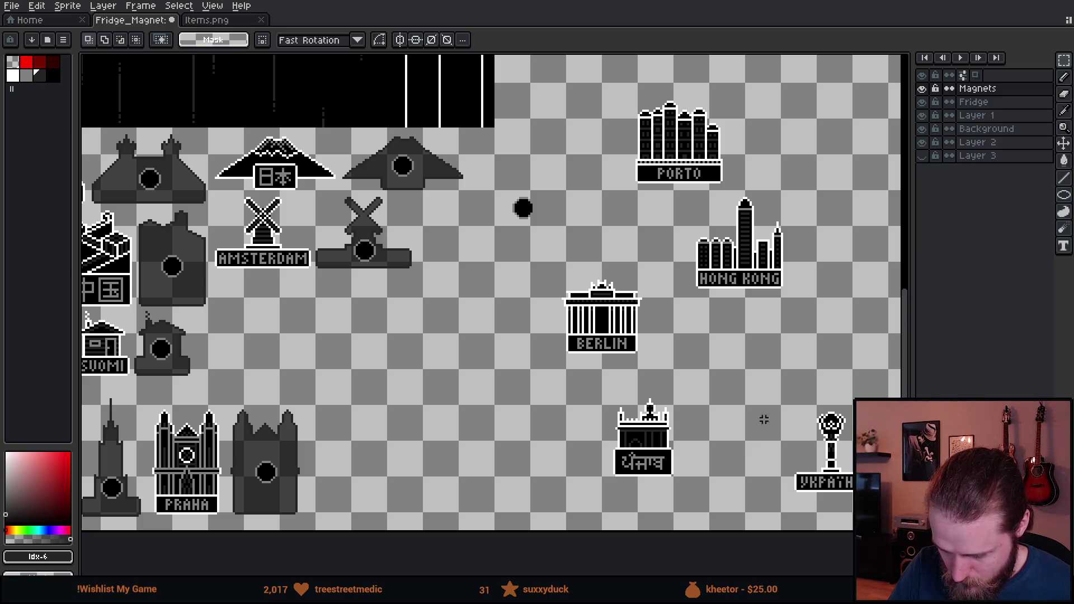
mouse_move(764, 420)
mouse_down()
mouse_move(746, 434)
mouse_move(551, 470)
mouse_move(630, 450)
mouse_move(652, 429)
mouse_up()
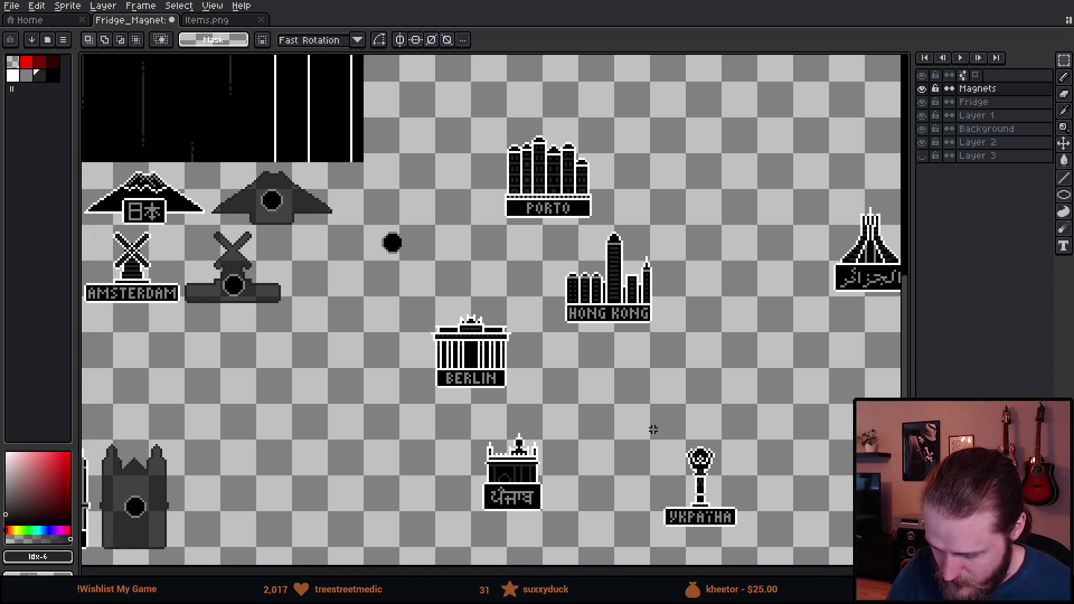
drag(552, 234, 692, 347)
key(ctrl+x)
key(ctrl+v)
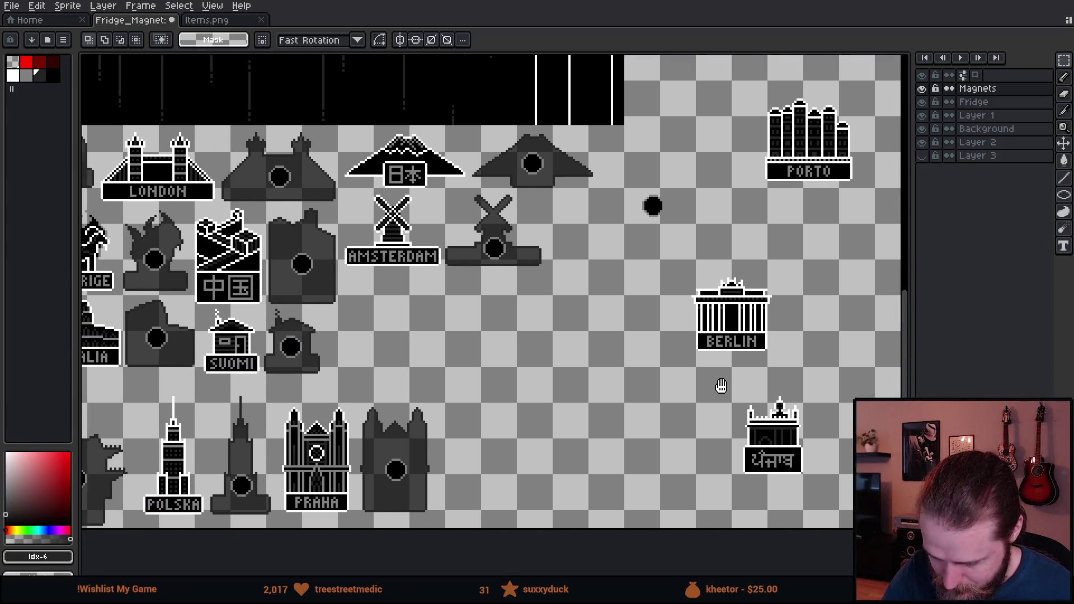
mouse_move(489, 249)
mouse_down()
mouse_move(487, 291)
mouse_move(443, 337)
mouse_move(495, 241)
mouse_move(542, 336)
mouse_up()
Confirm the Hong Kong copy's position and recolour the red 香港 characters
scroll(546, 342, up, 2)
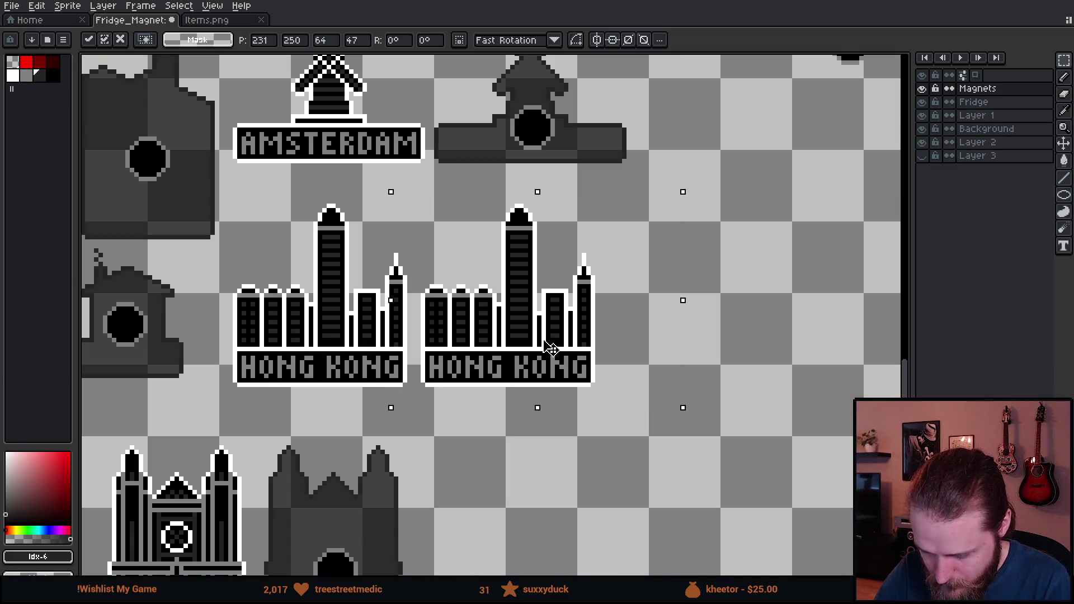
click(695, 462)
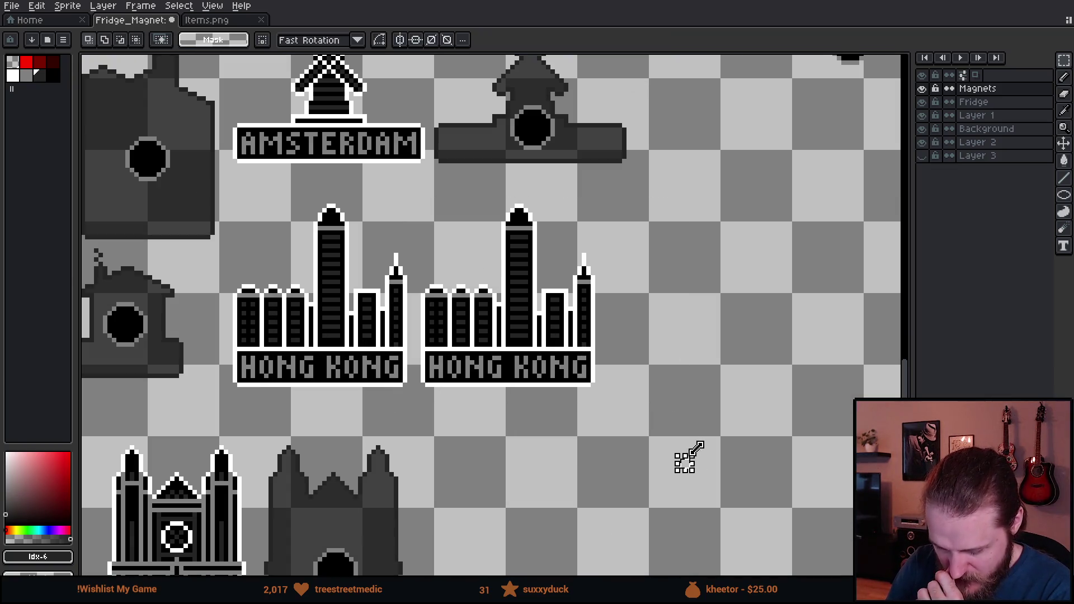
scroll(699, 445, right, 1)
mouse_move(693, 412)
mouse_down()
mouse_move(588, 425)
mouse_move(240, 401)
mouse_up()
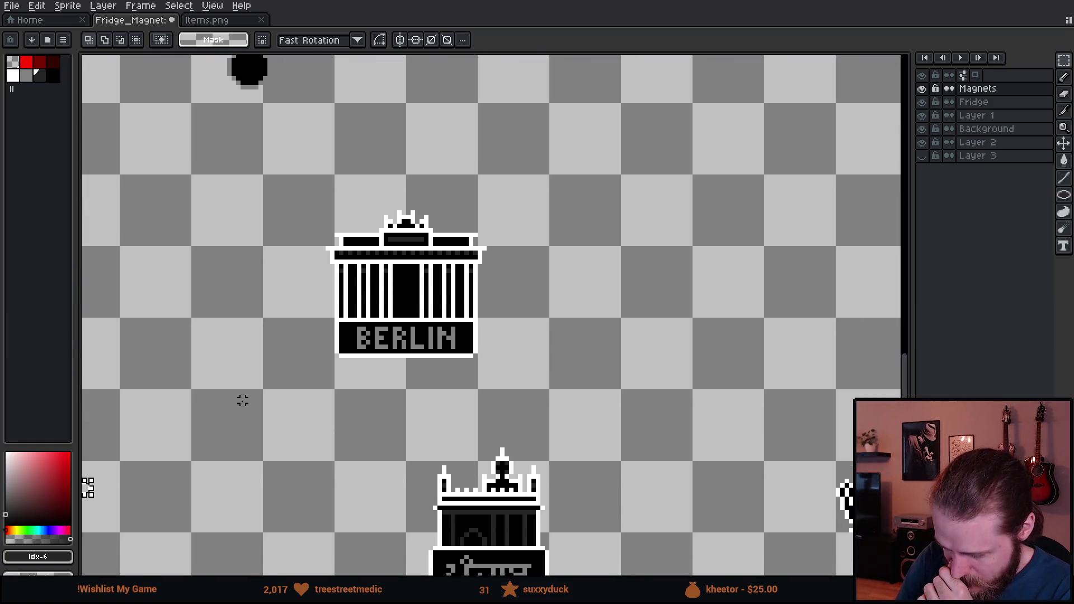
drag(760, 335, 429, 321)
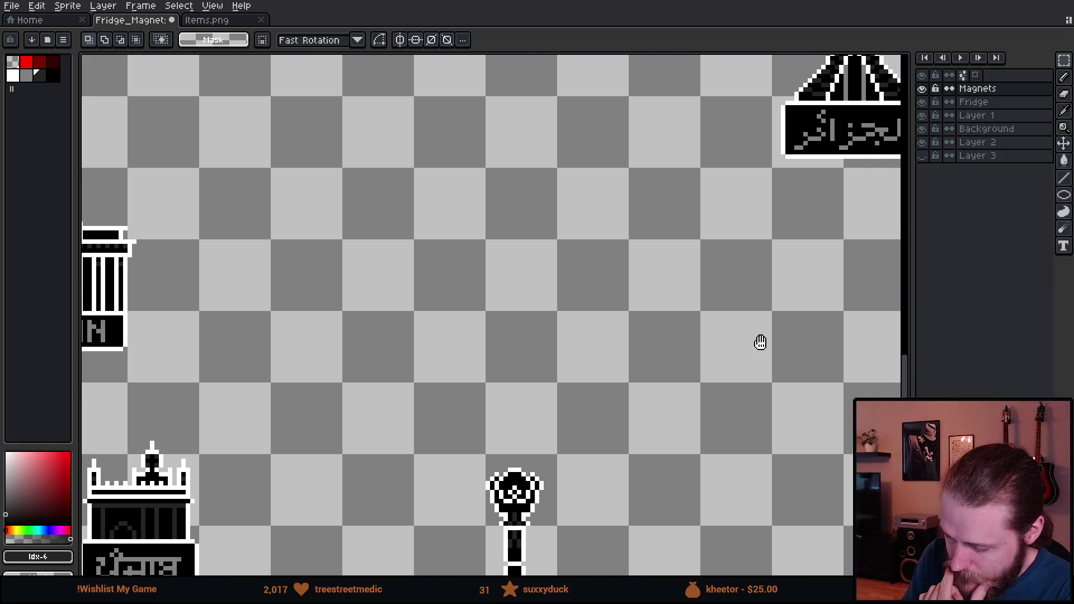
mouse_move(757, 340)
mouse_down()
mouse_move(376, 329)
mouse_move(296, 354)
mouse_up()
drag(427, 227, 463, 269)
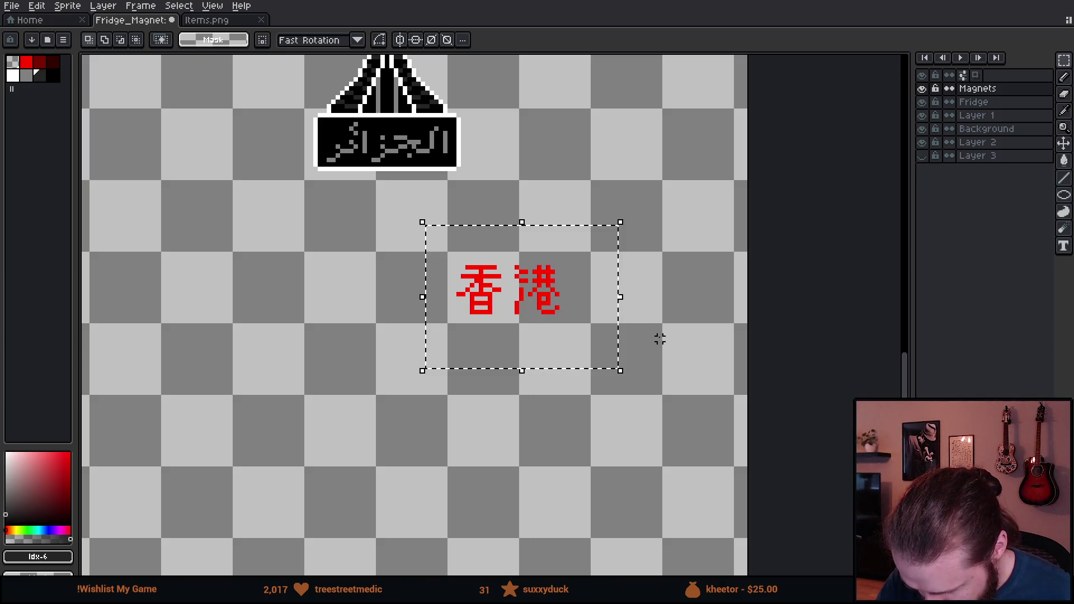
key(g)
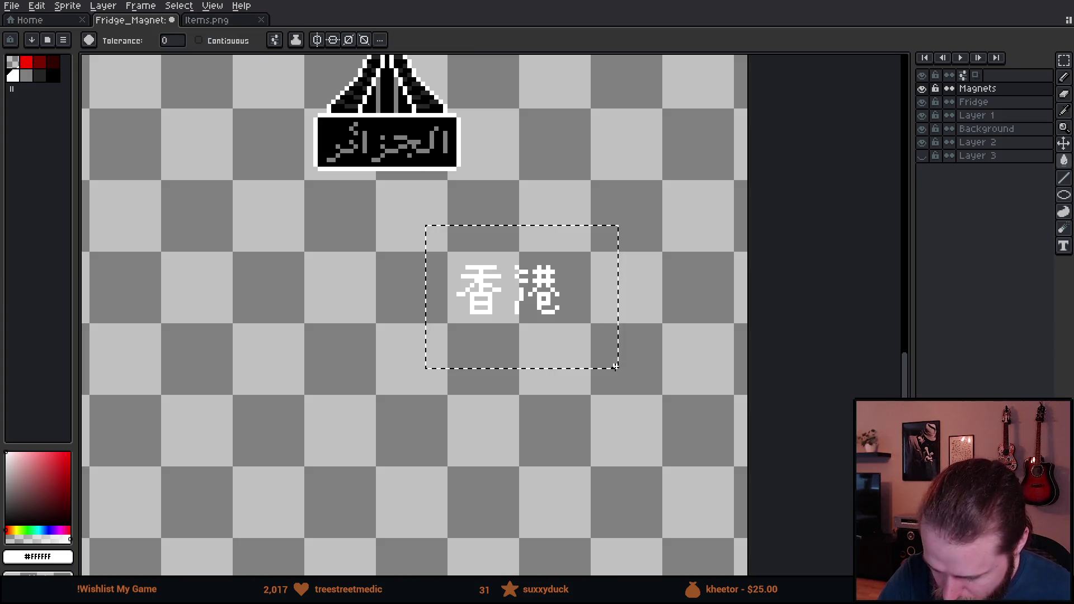
key(m)
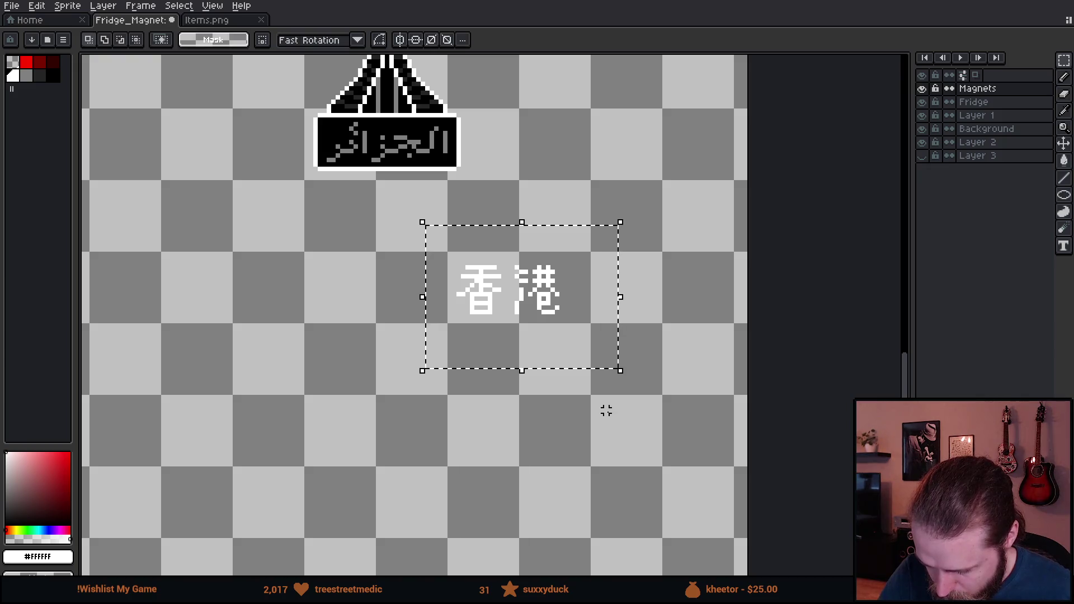
key(ctrl+d)
Fill the 香港 characters with the grey sampled from the Algeria lettering
drag(592, 391, 606, 435)
scroll(601, 372, up, 3)
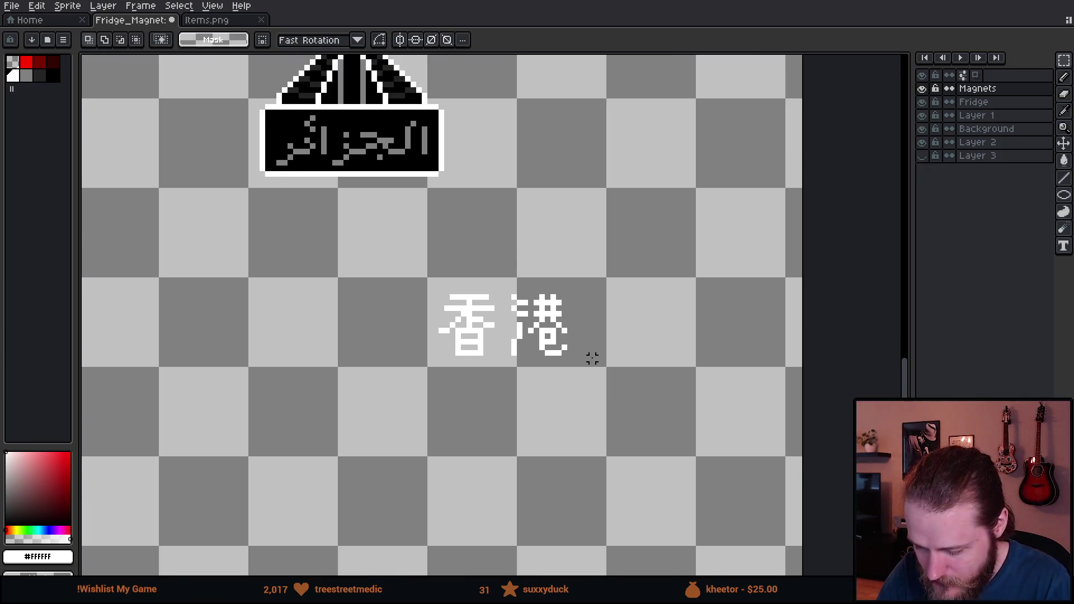
drag(571, 355, 653, 413)
key(i)
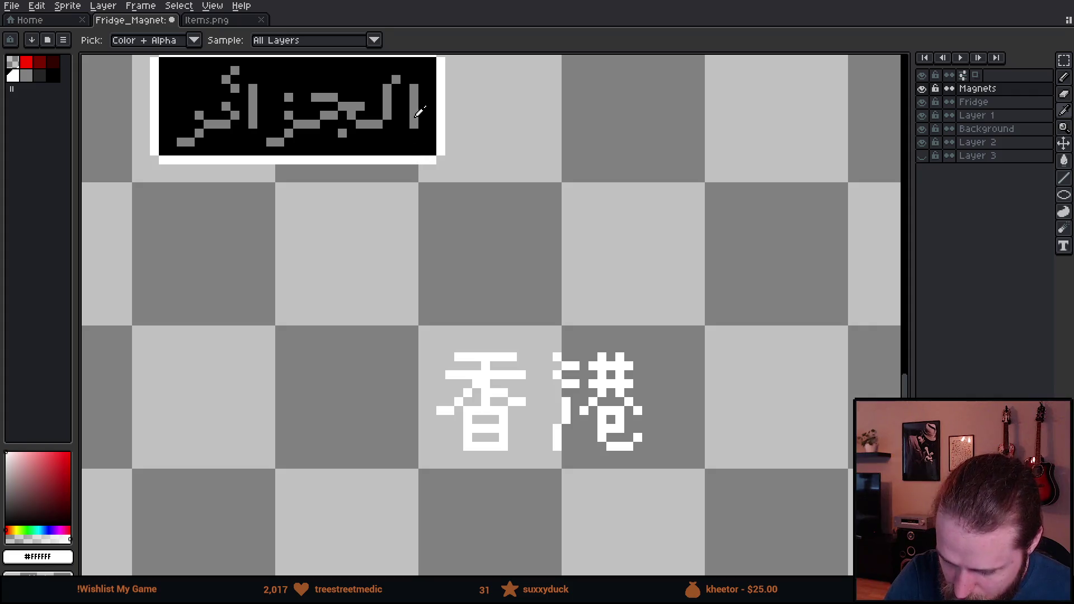
click(415, 116)
key(m)
drag(398, 279, 725, 496)
key(g)
click(615, 374)
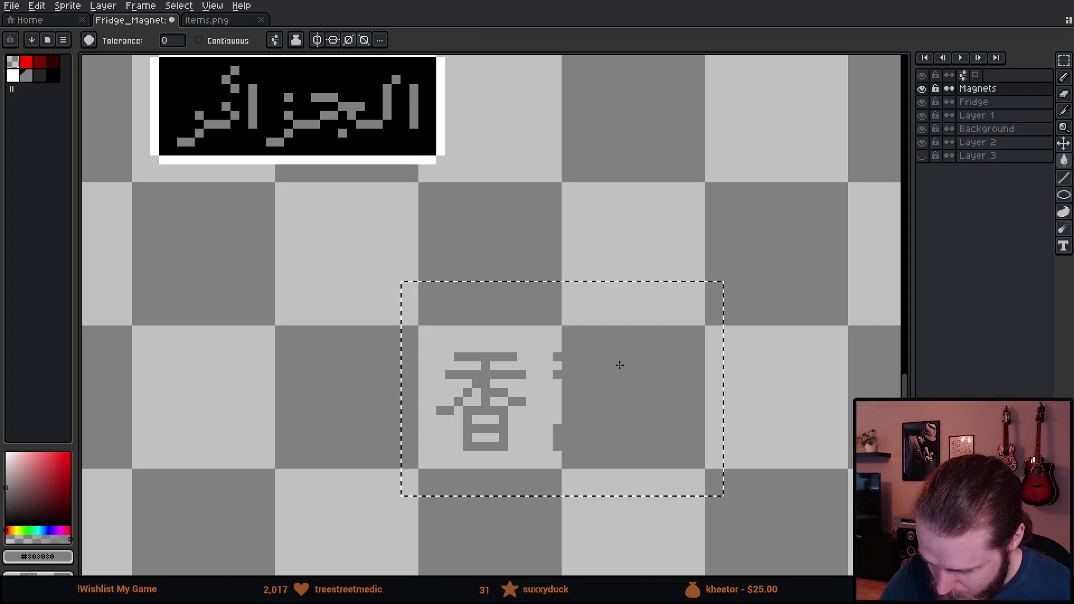
key(m)
key(ctrl+d)
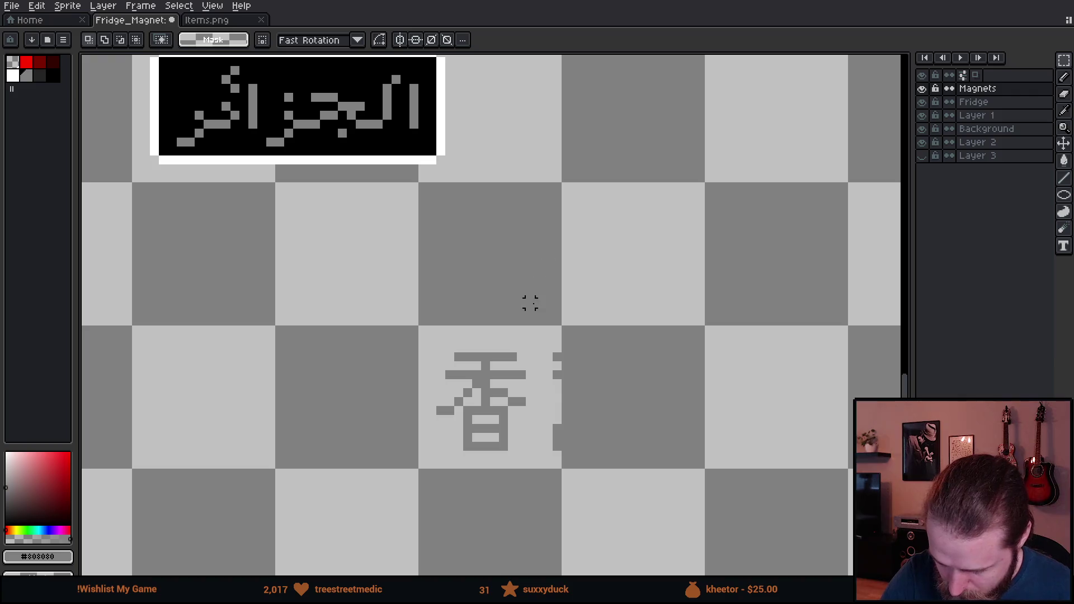
Fill a wide box around the characters black to form the name plate
drag(329, 273, 776, 496)
key(i)
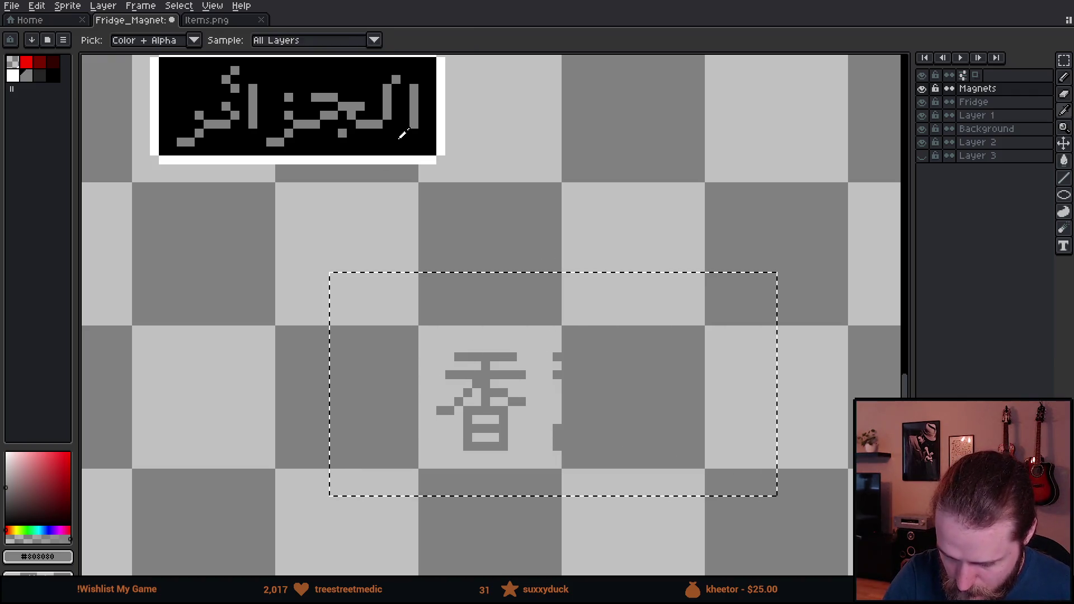
click(397, 149)
key(g)
click(432, 298)
key(m)
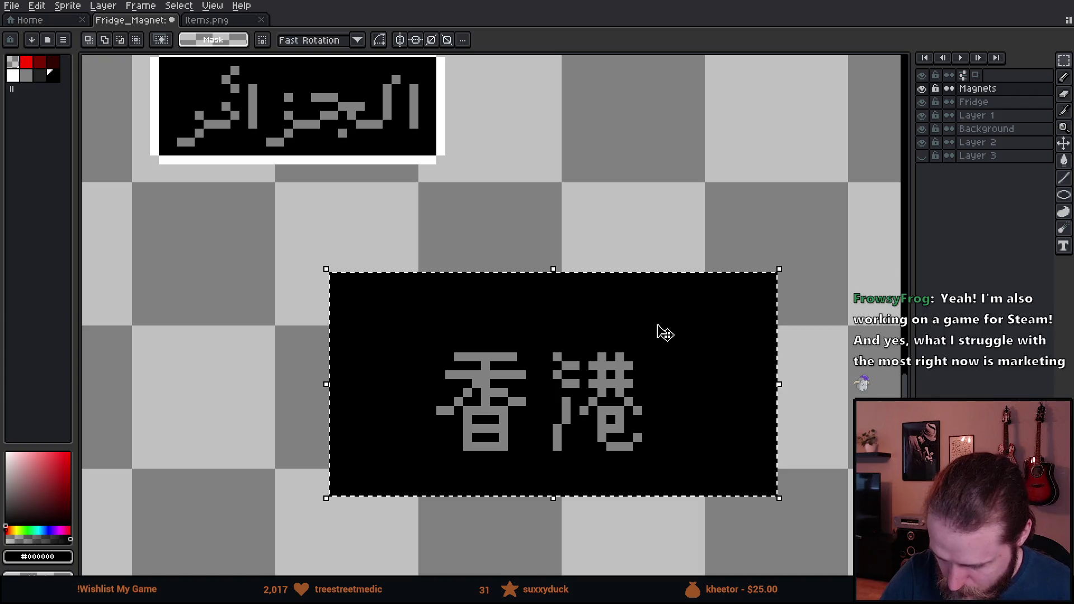
key(ctrl+d)
Draw a 1px white line above the characters in white from the Algeria border
alt+click(443, 126)
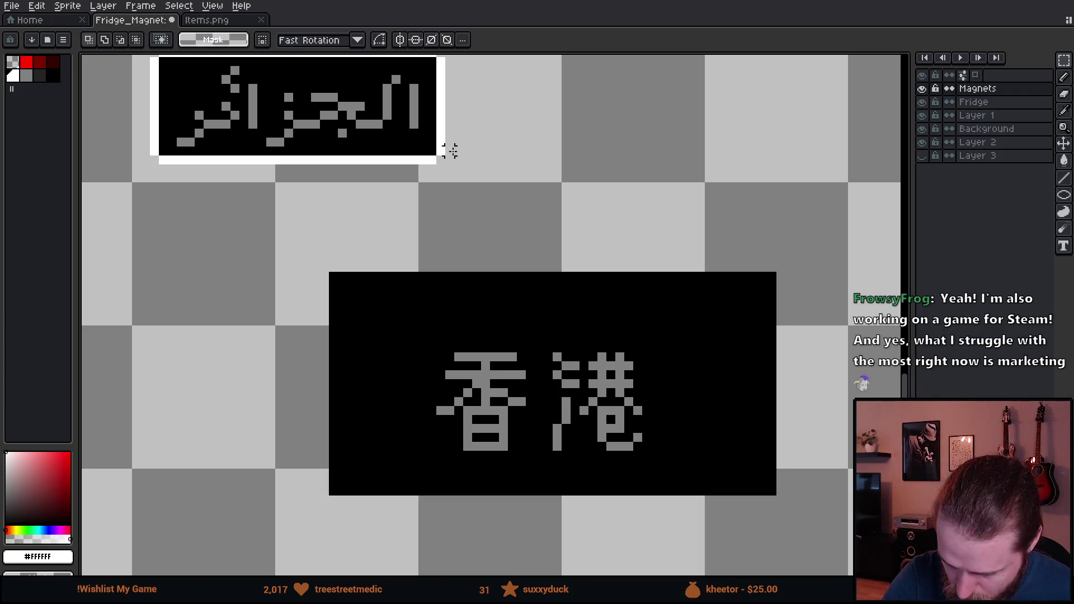
key(b)
key(minus)
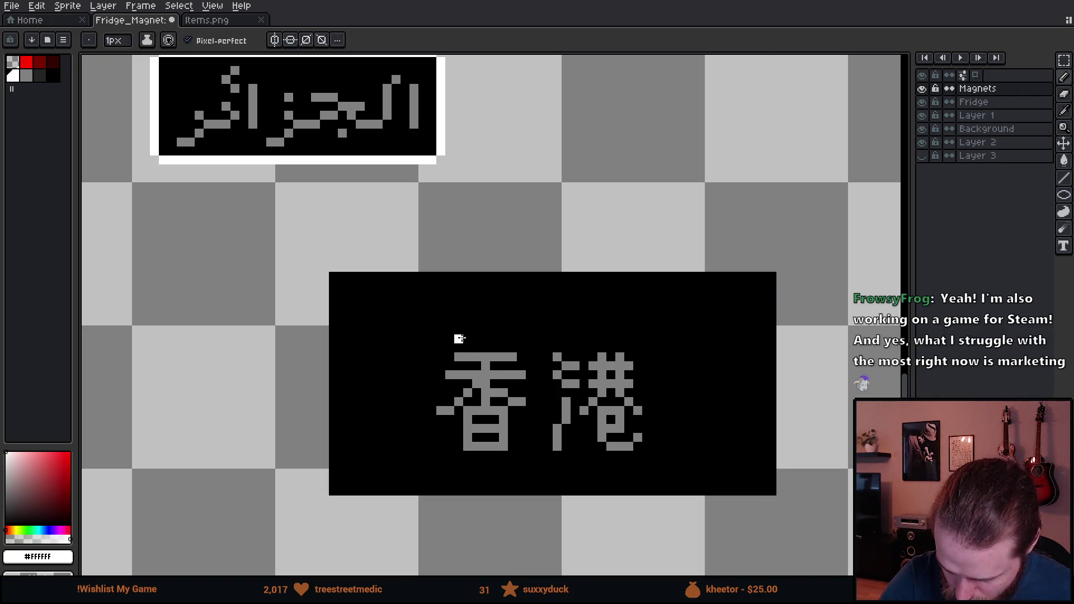
click(467, 339)
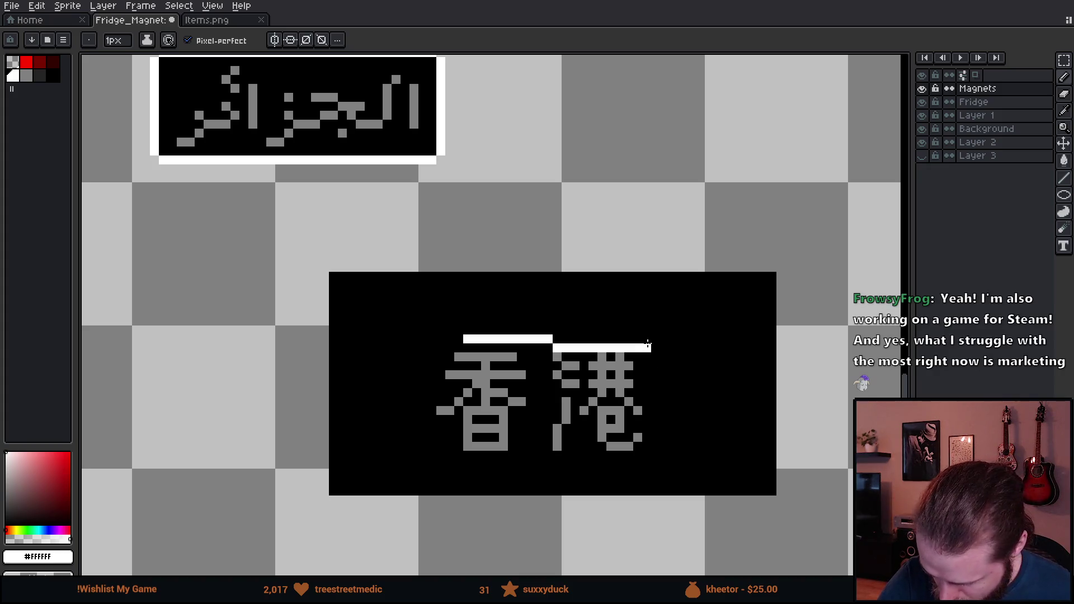
shift+click(671, 339)
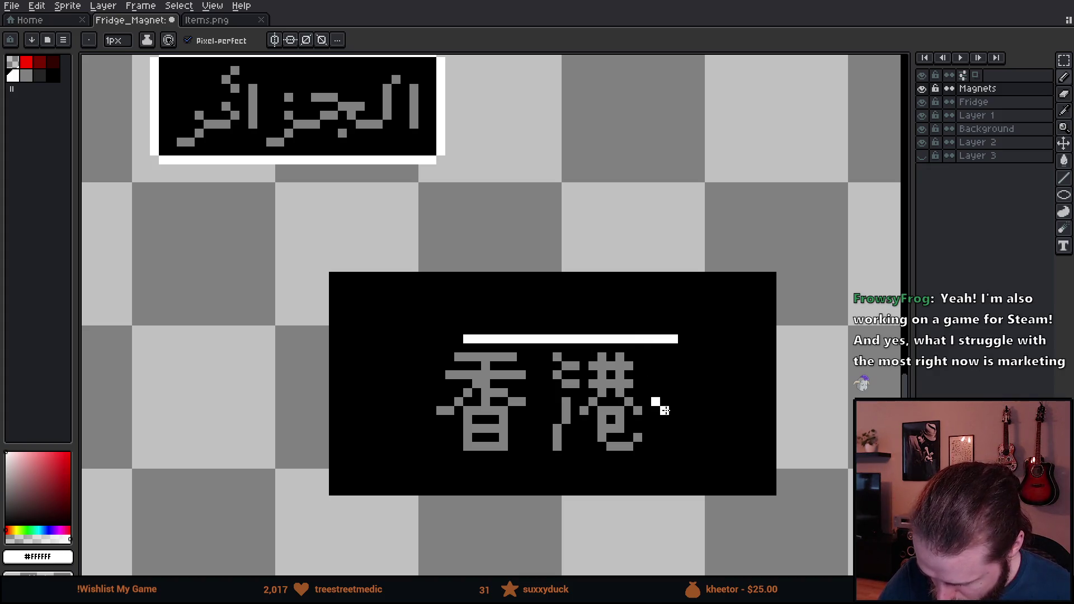
Shift 香 one pixel right and fill the leftover light bar beside it black
key(m)
mouse_move(425, 351)
mouse_down()
mouse_move(527, 460)
mouse_move(545, 455)
mouse_up()
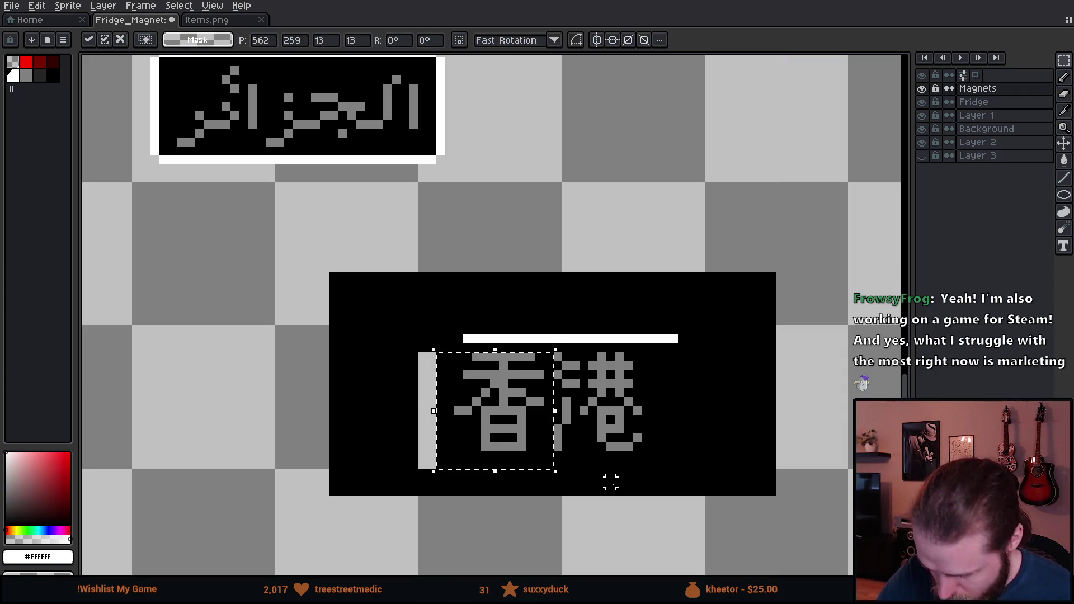
click(619, 500)
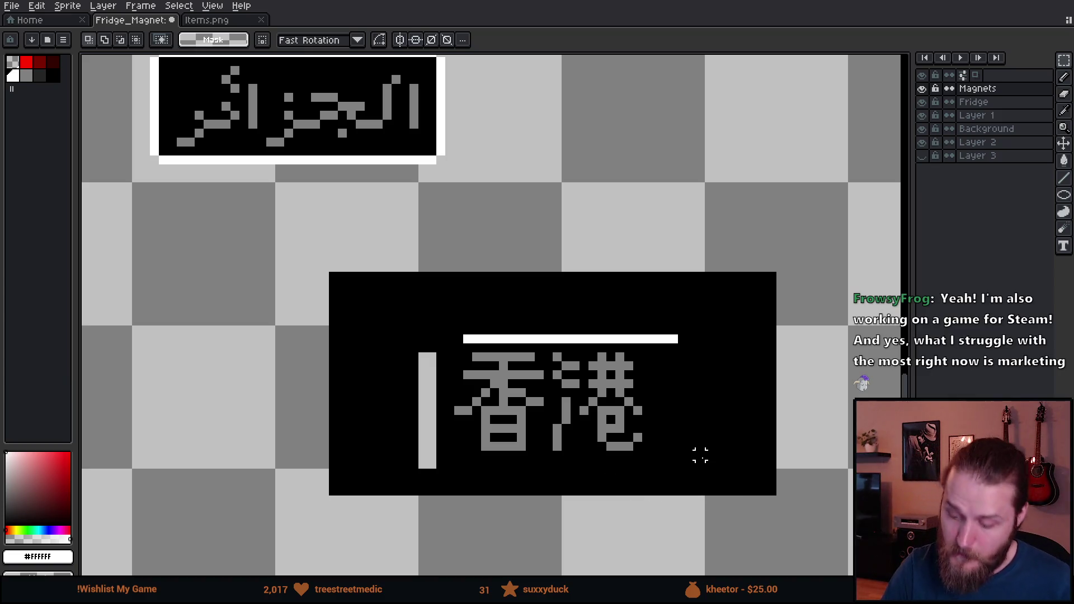
key(i)
click(438, 318)
key(g)
click(438, 318)
key(ctrl+z)
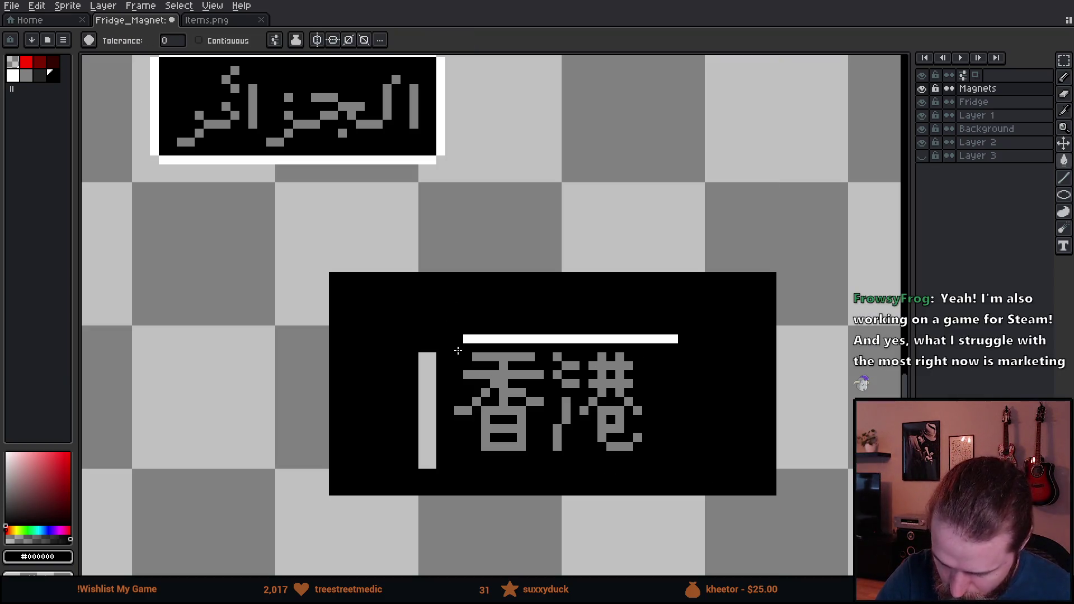
click(427, 391)
Draw the right edge of the 1px white frame down the plate's side
key(i)
click(481, 338)
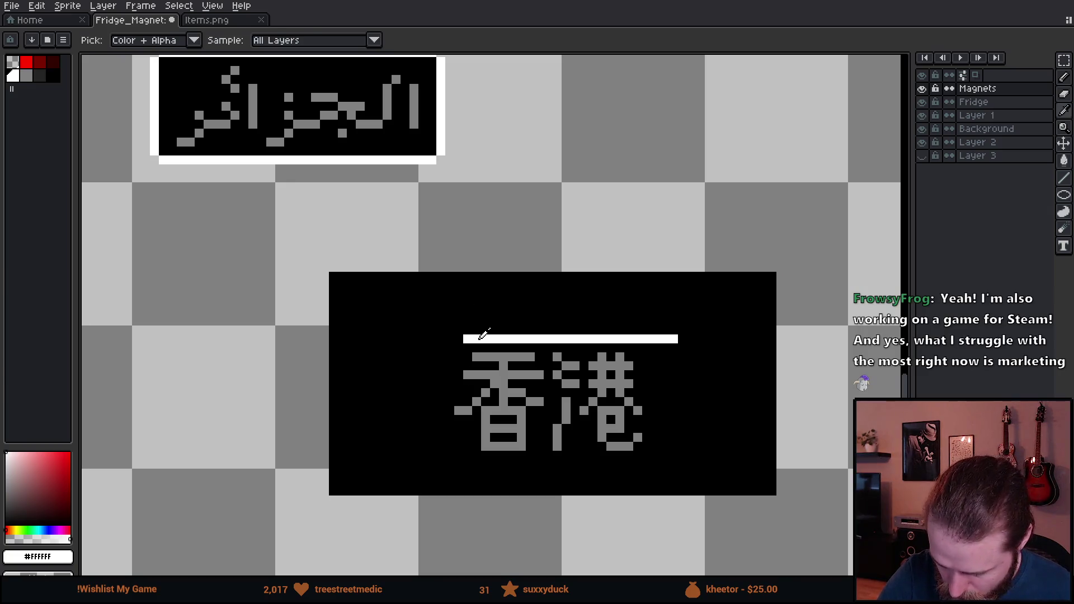
key(b)
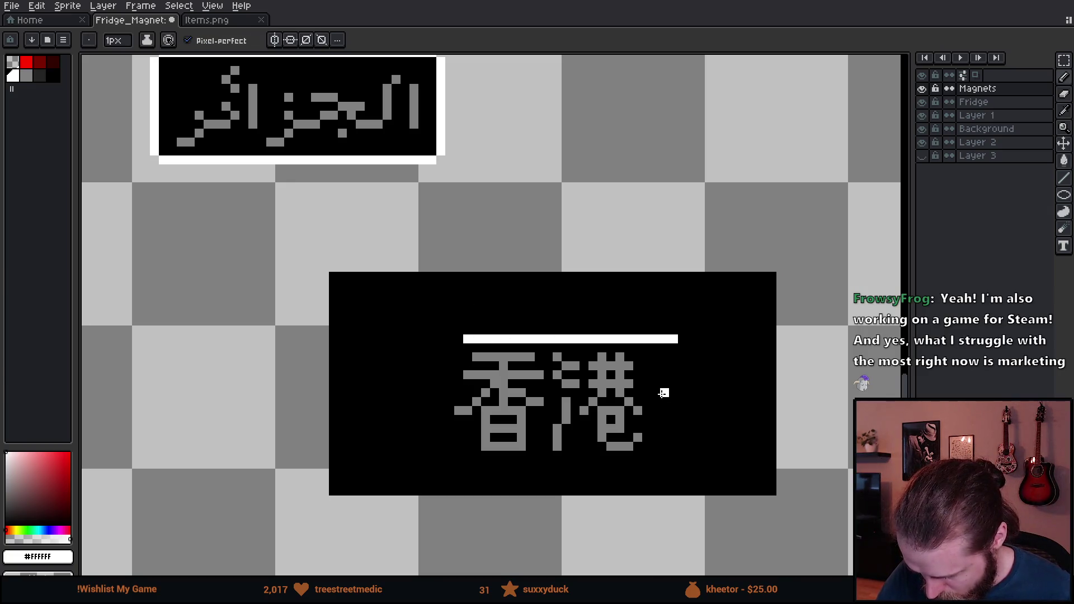
drag(672, 387, 673, 339)
key(i)
click(678, 382)
click(675, 385)
key(b)
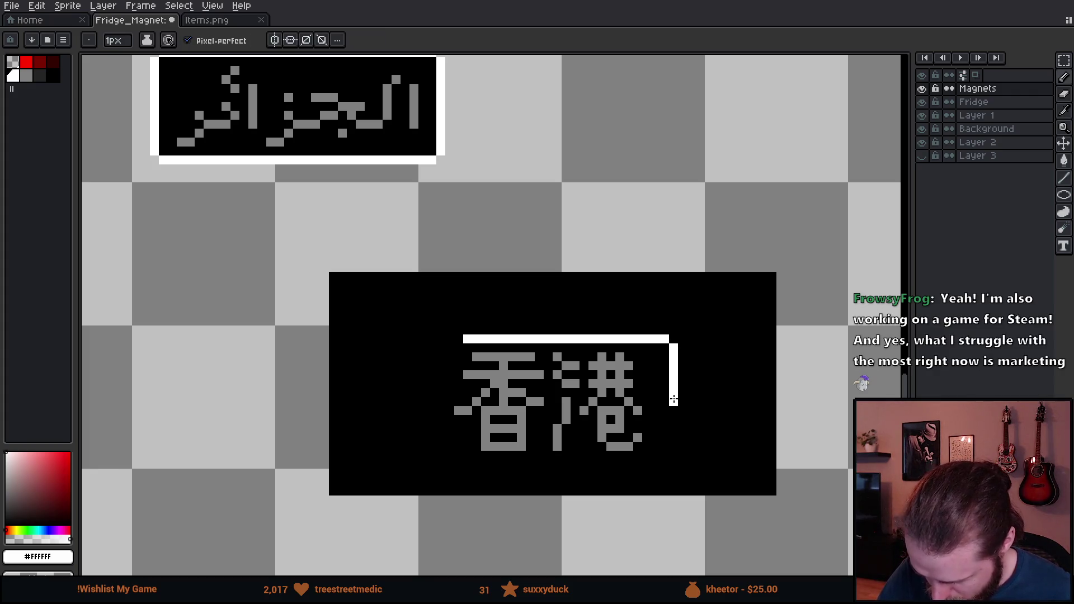
drag(673, 396, 673, 429)
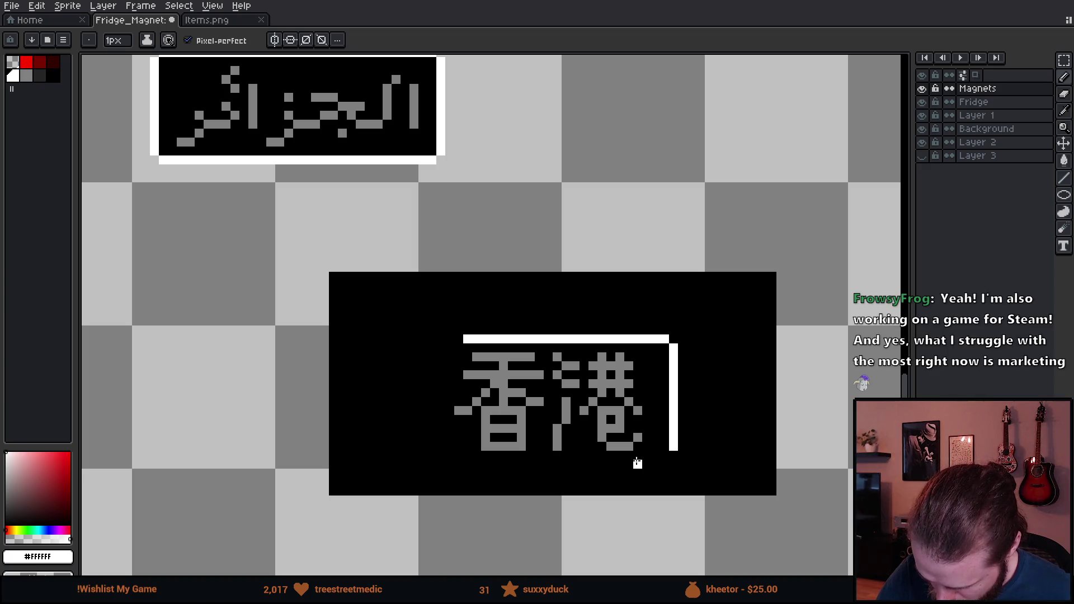
Complete the white frame with its bottom and left edges
mouse_move(635, 464)
mouse_down()
mouse_move(666, 464)
mouse_move(673, 450)
mouse_up()
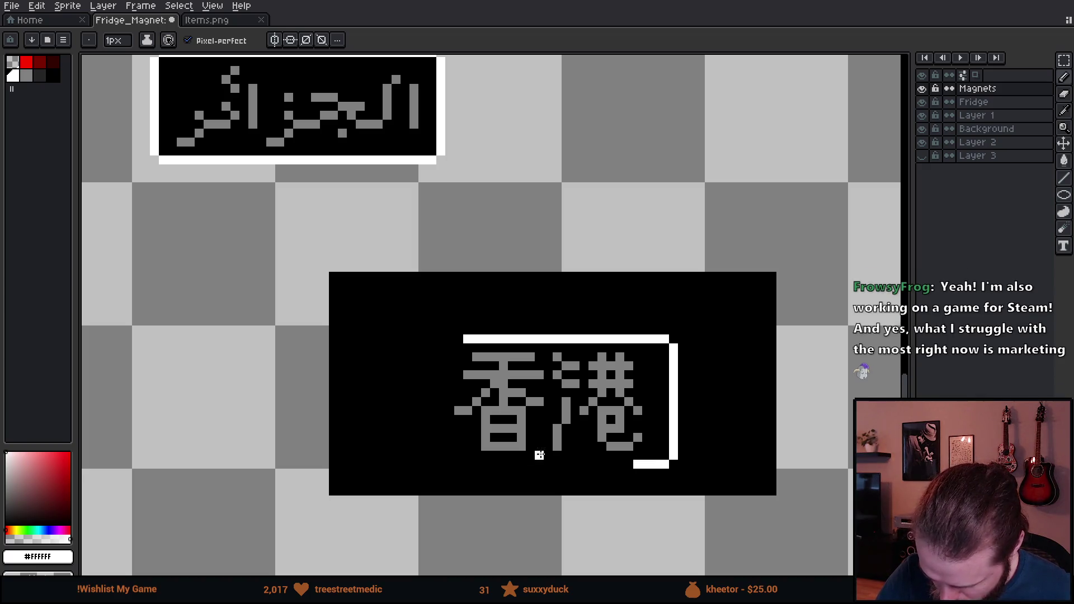
shift+click(454, 464)
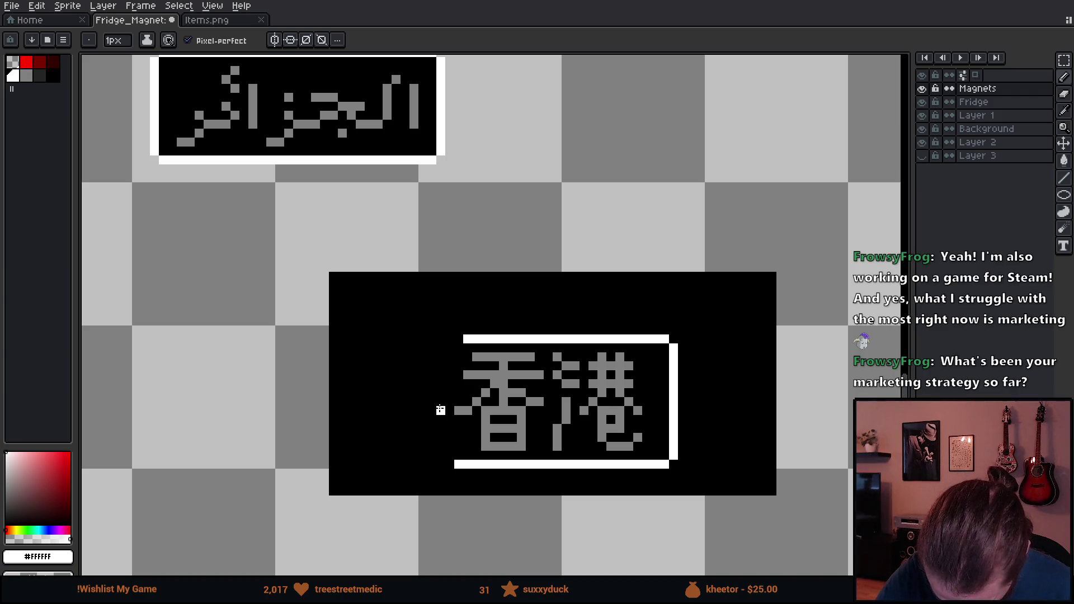
shift+click(422, 343)
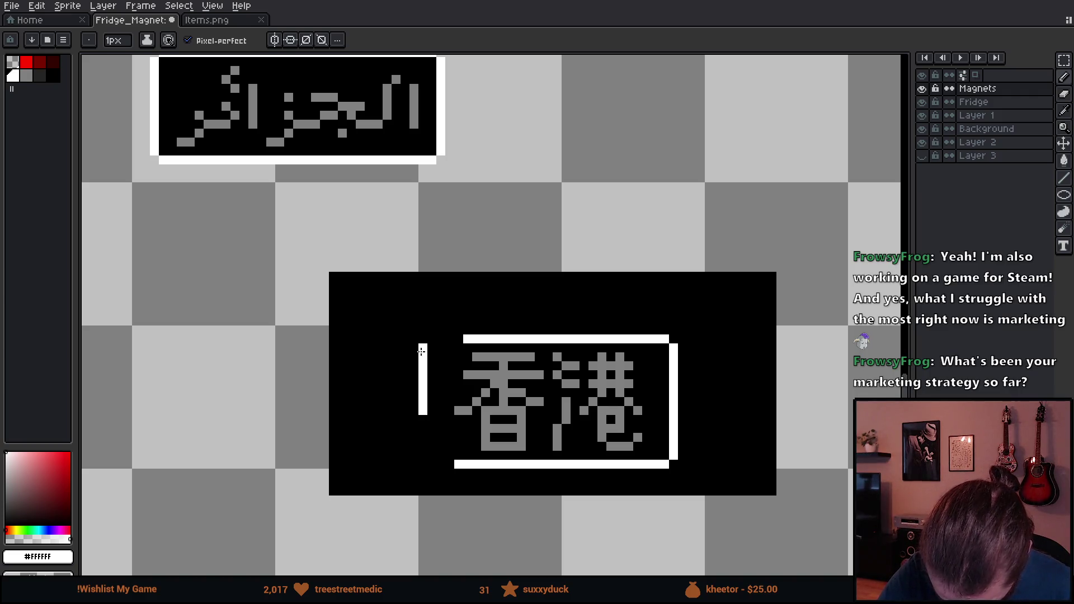
mouse_move(422, 351)
mouse_down()
mouse_move(424, 447)
mouse_move(454, 465)
mouse_move(436, 339)
mouse_move(460, 338)
mouse_up()
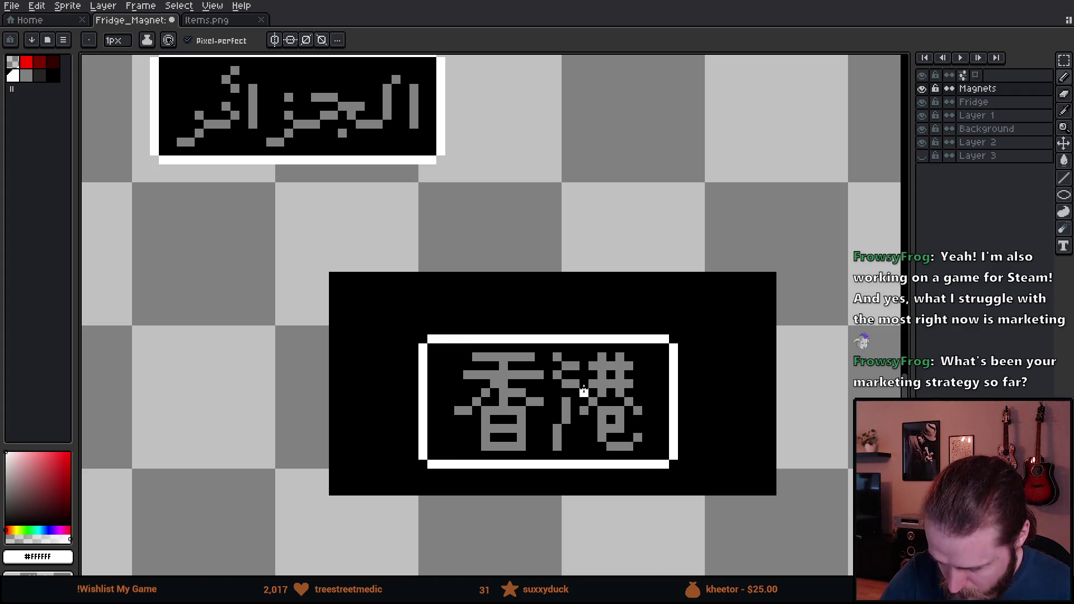
key(m)
key(w)
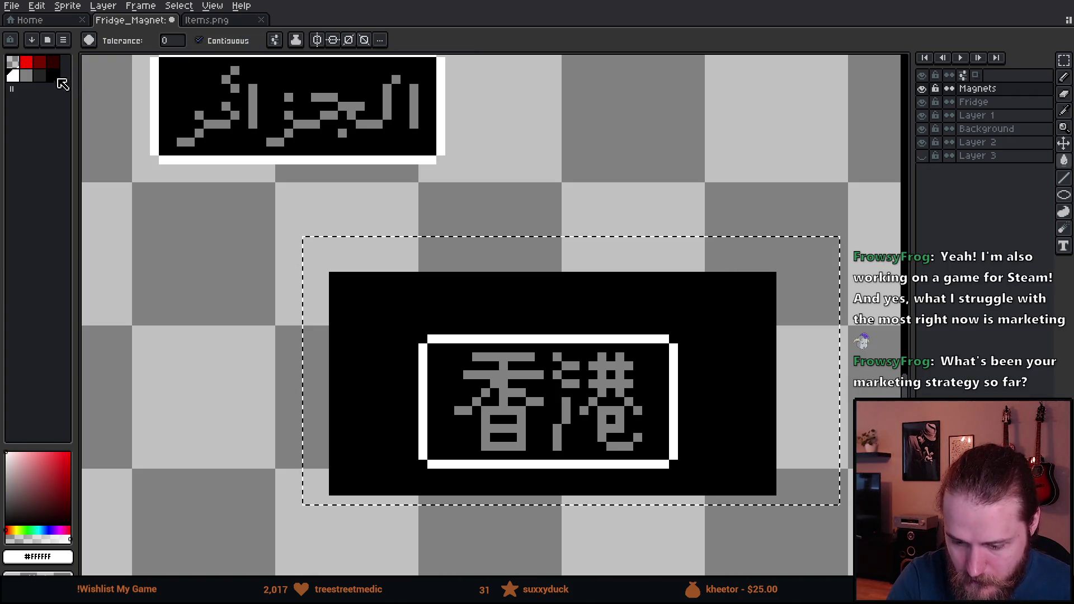
Clear the black surround around the name plate to transparent
click(12, 61)
click(400, 296)
scroll(750, 425, down, 5)
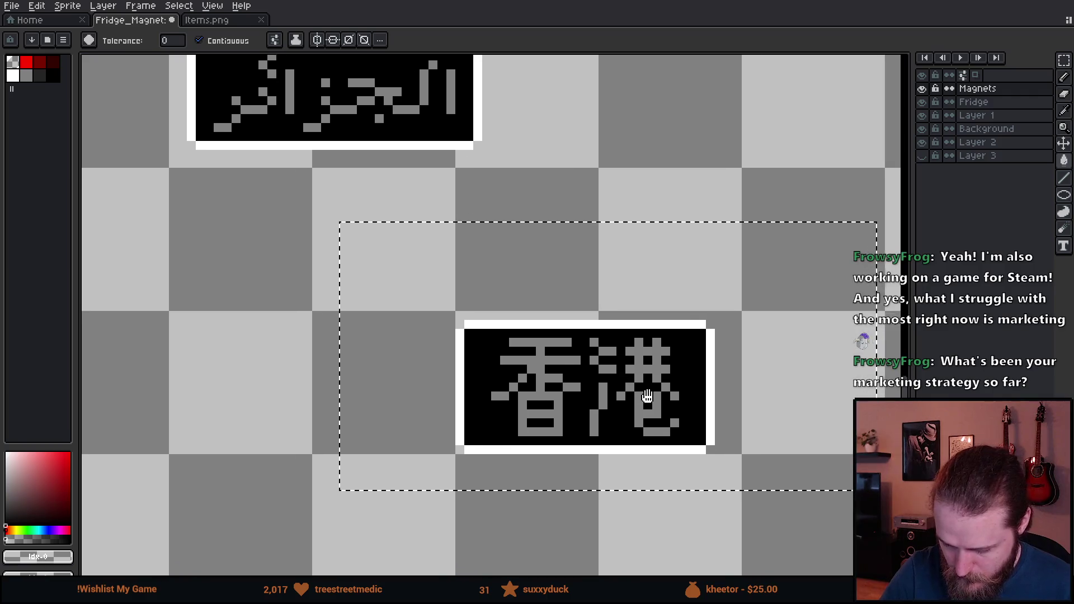
scroll(750, 433, down, 3)
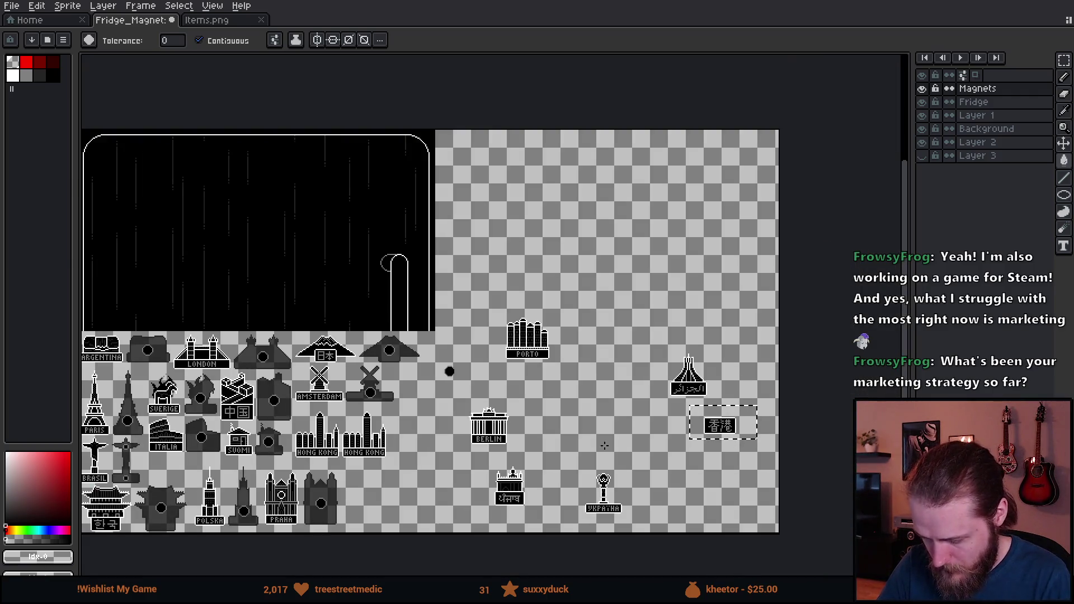
mouse_move(332, 435)
mouse_down()
mouse_move(535, 434)
mouse_move(822, 404)
mouse_up()
scroll(535, 435, up, 6)
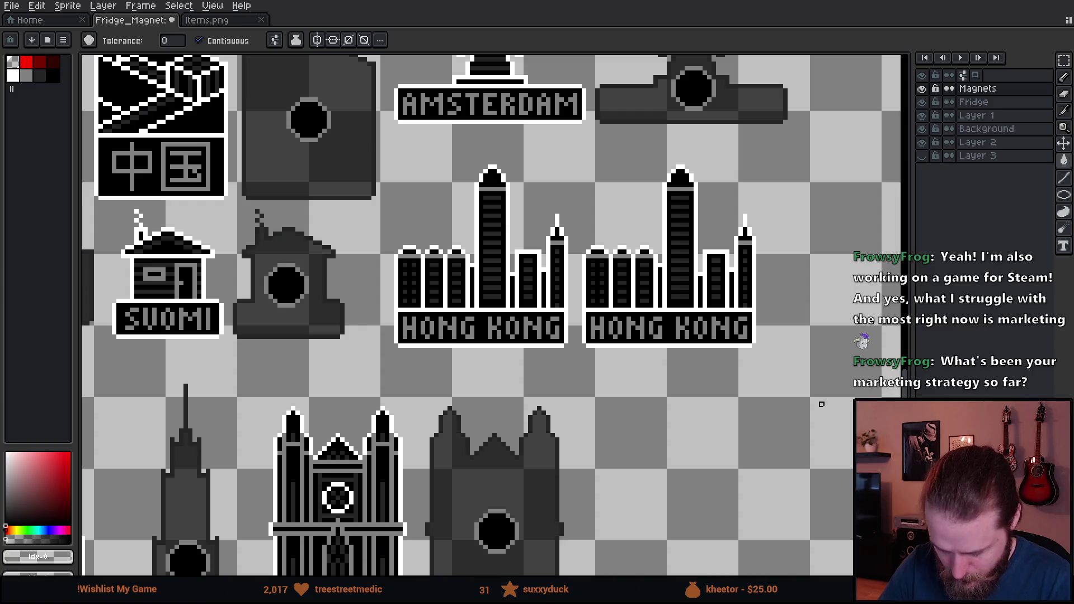
Delete the duplicate Hong Kong magnet and erase the HONG KONG label under the skyline
key(m)
mouse_move(587, 161)
mouse_down()
mouse_move(679, 347)
mouse_move(778, 378)
mouse_up()
key(Delete)
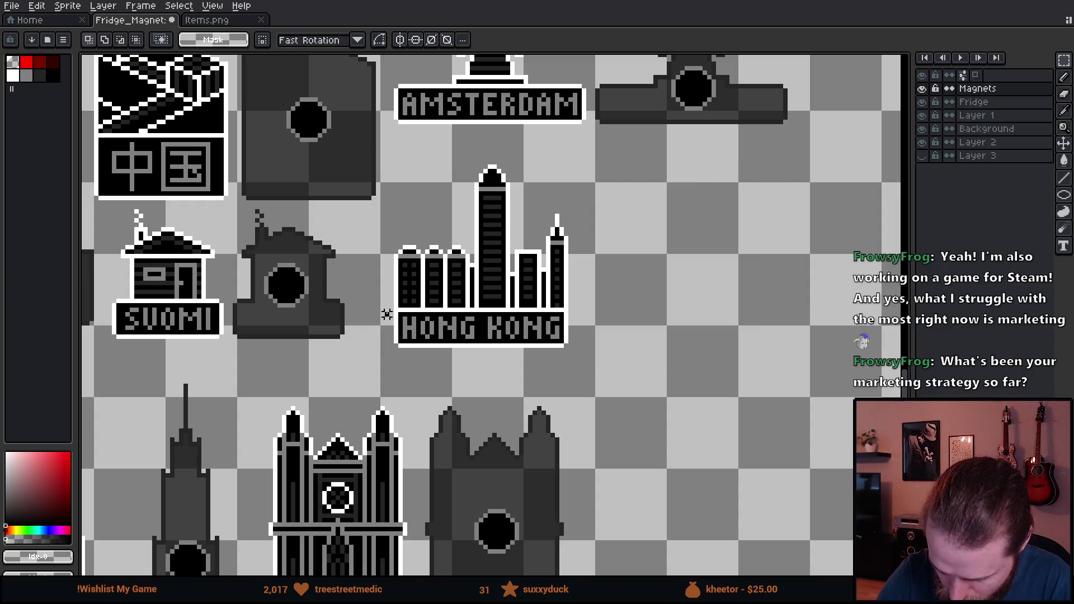
drag(385, 311, 615, 367)
key(Delete)
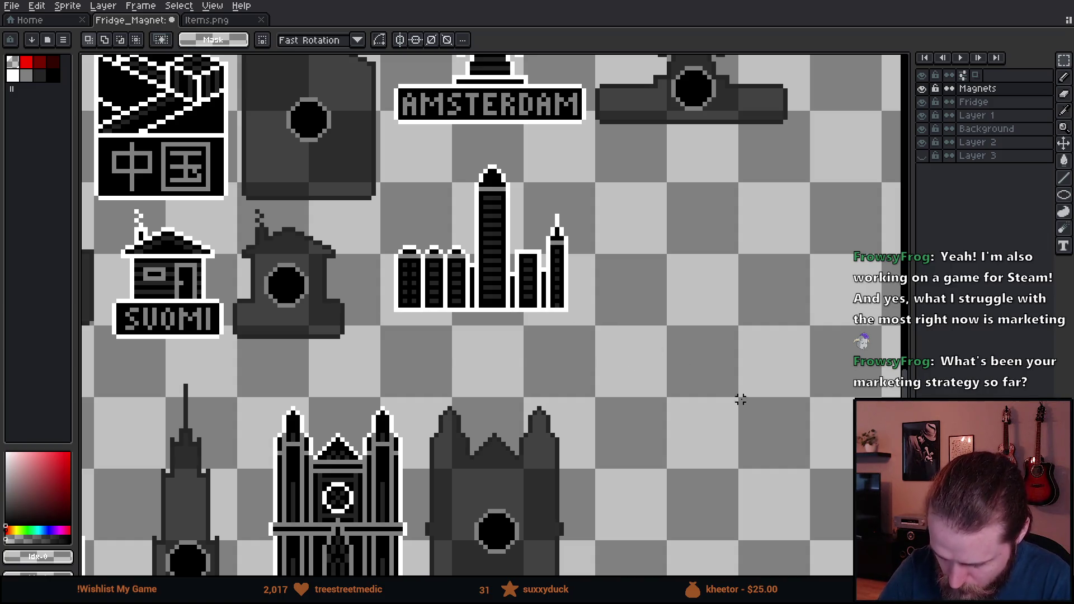
Move the unlabelled skyline right into the empty space below the Amsterdam magnet back
drag(740, 400, 287, 352)
mouse_move(825, 409)
mouse_down()
mouse_move(776, 387)
mouse_move(245, 353)
mouse_up()
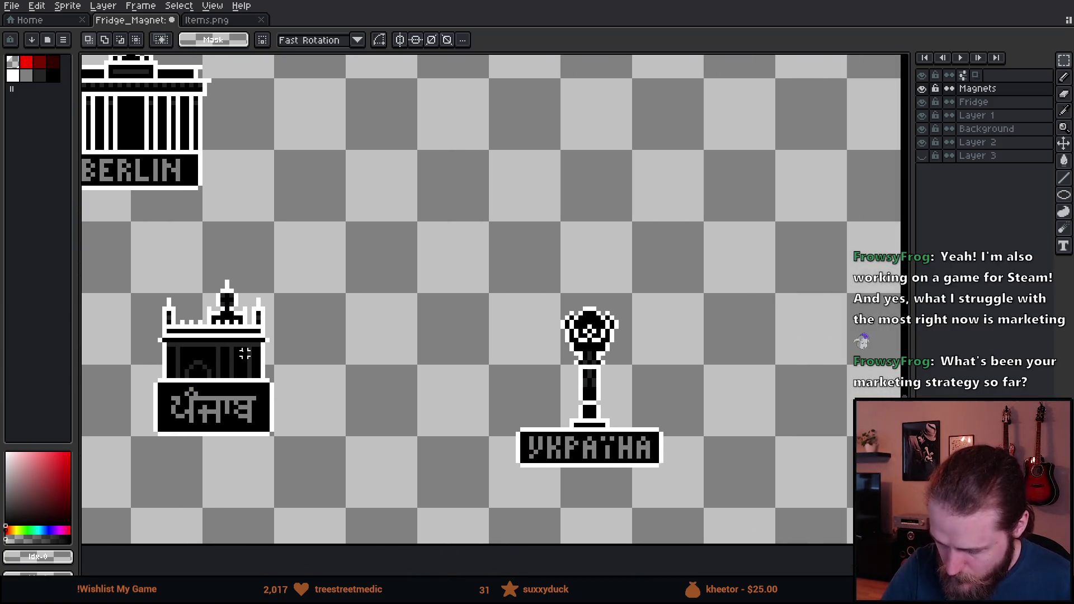
scroll(539, 427, right, 6)
mouse_move(584, 135)
mouse_down()
mouse_move(719, 233)
mouse_move(840, 289)
mouse_up()
key(Delete)
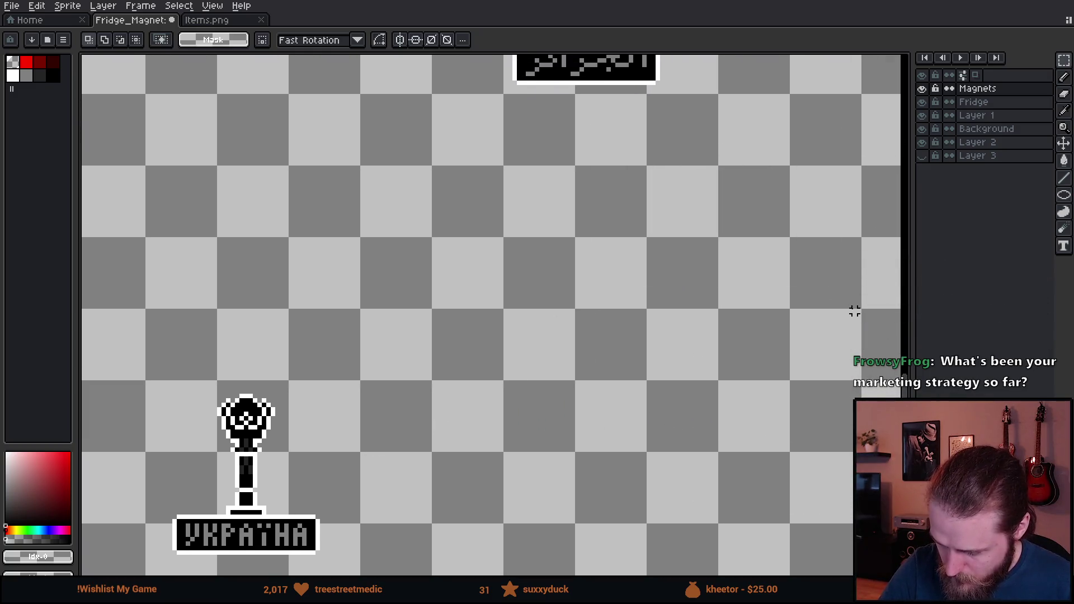
scroll(508, 336, left, 10)
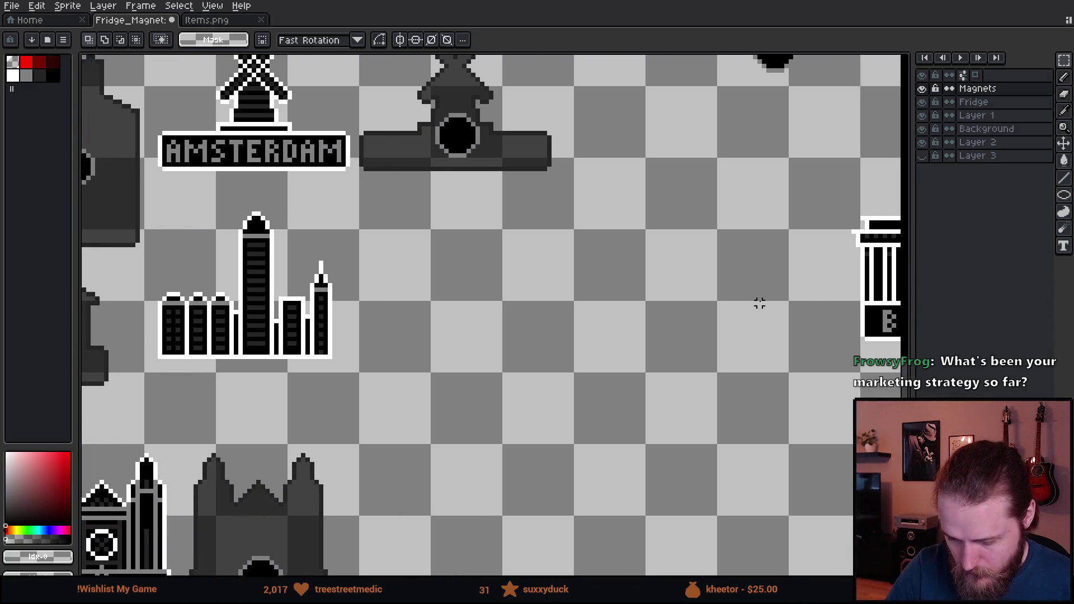
mouse_move(759, 302)
mouse_down()
mouse_move(491, 259)
mouse_move(668, 233)
mouse_up()
scroll(665, 281, left, 4)
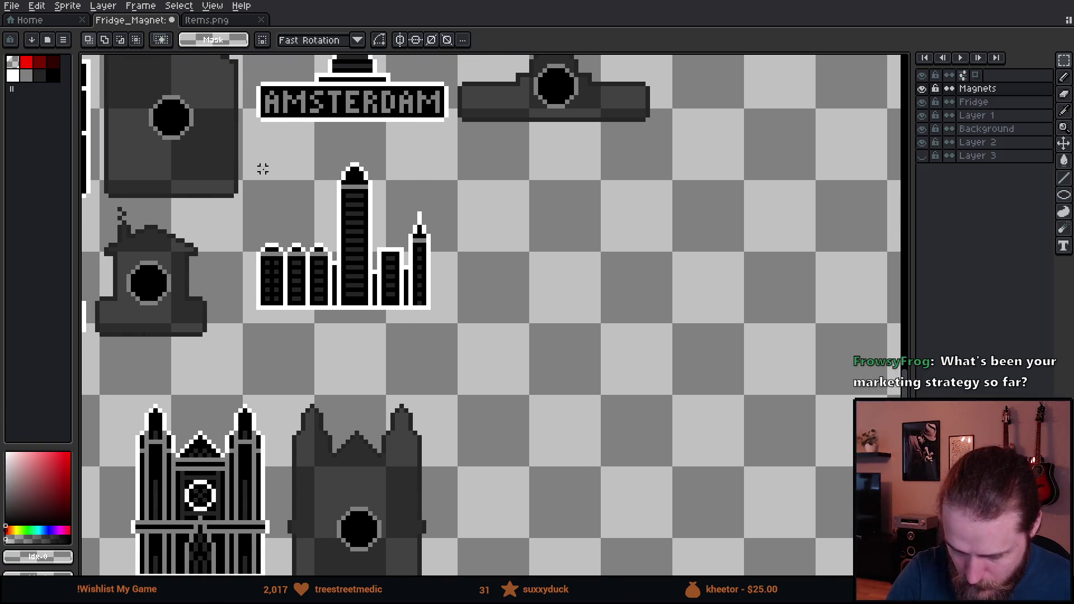
mouse_move(251, 146)
mouse_down()
mouse_move(283, 240)
mouse_move(508, 342)
mouse_up()
mouse_move(446, 297)
mouse_down()
mouse_move(616, 275)
mouse_move(652, 352)
mouse_up()
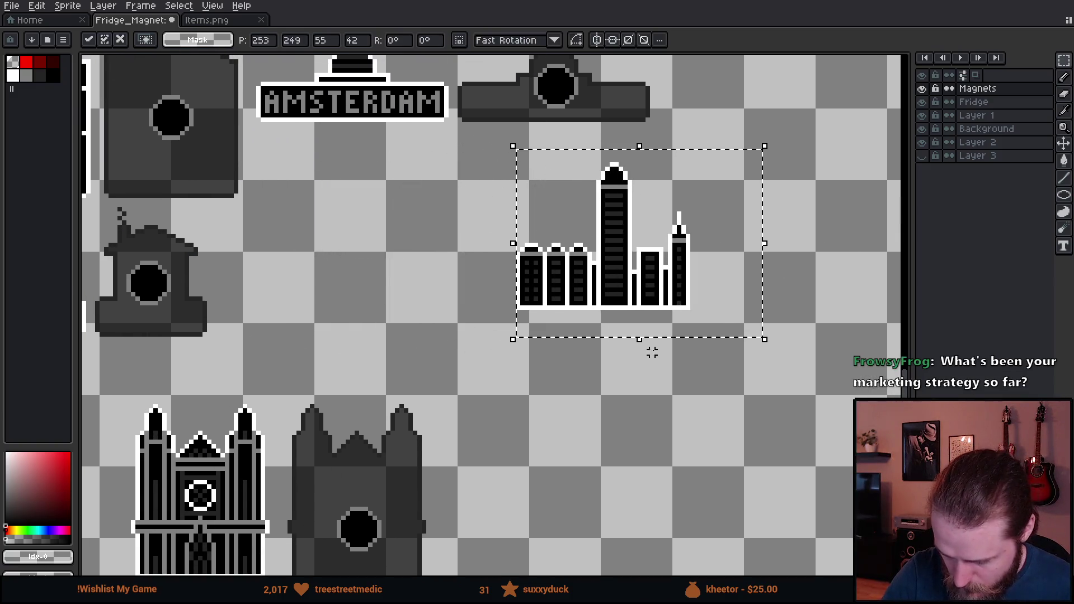
Paste the 香港 name plate directly beneath the Hong Kong skyline, nudged one pixel left and up
click(652, 352)
key(ctrl+v)
mouse_move(549, 236)
mouse_down()
mouse_move(659, 397)
mouse_move(657, 348)
mouse_move(664, 374)
mouse_up()
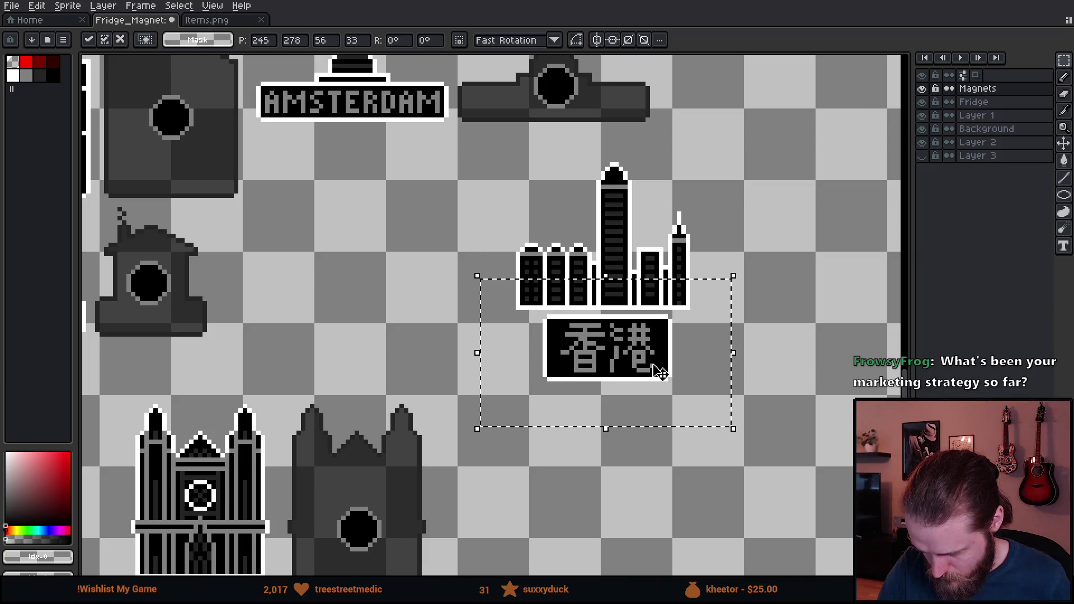
scroll(664, 373, up, 3)
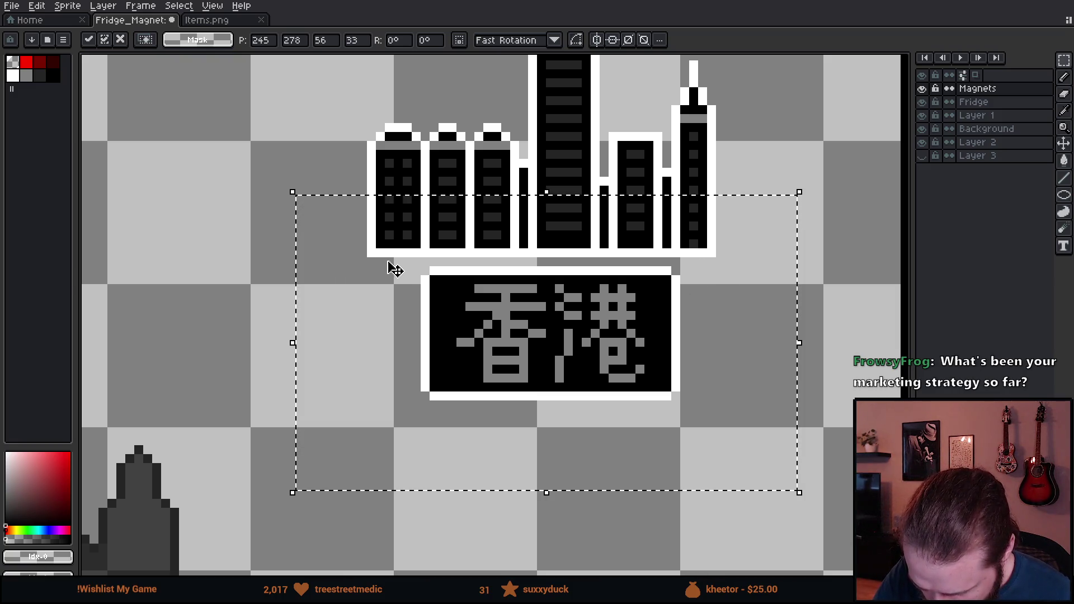
drag(529, 345, 520, 342)
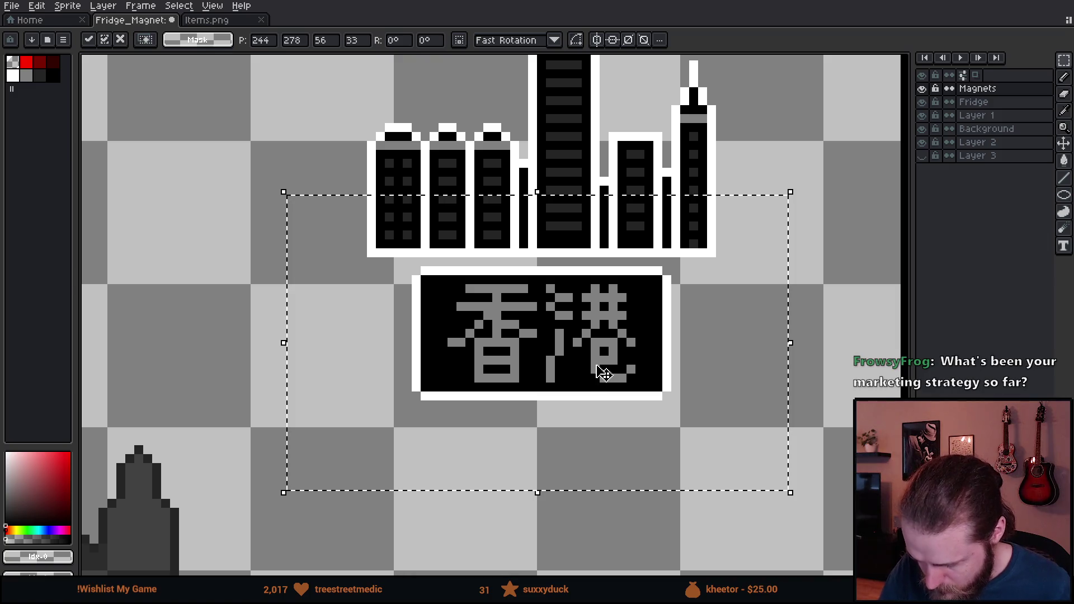
drag(604, 372, 596, 347)
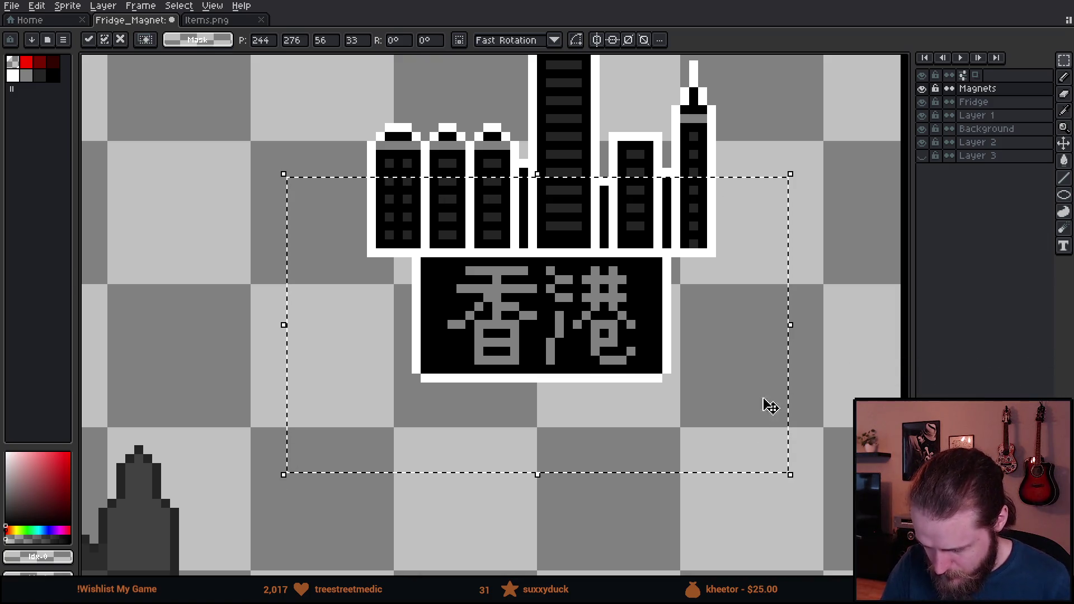
click(817, 378)
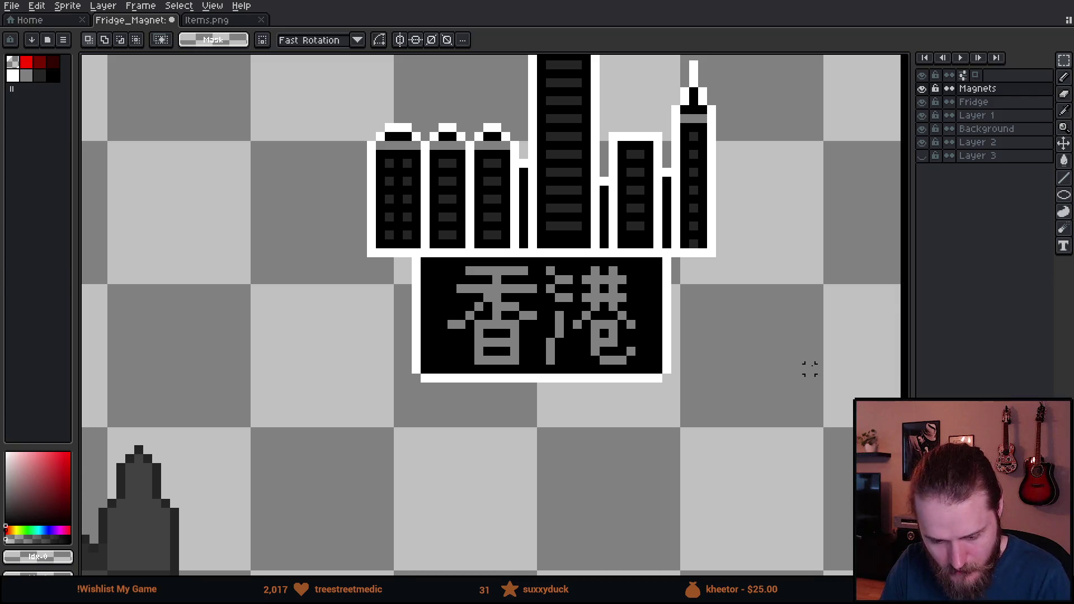
scroll(810, 369, down, 5)
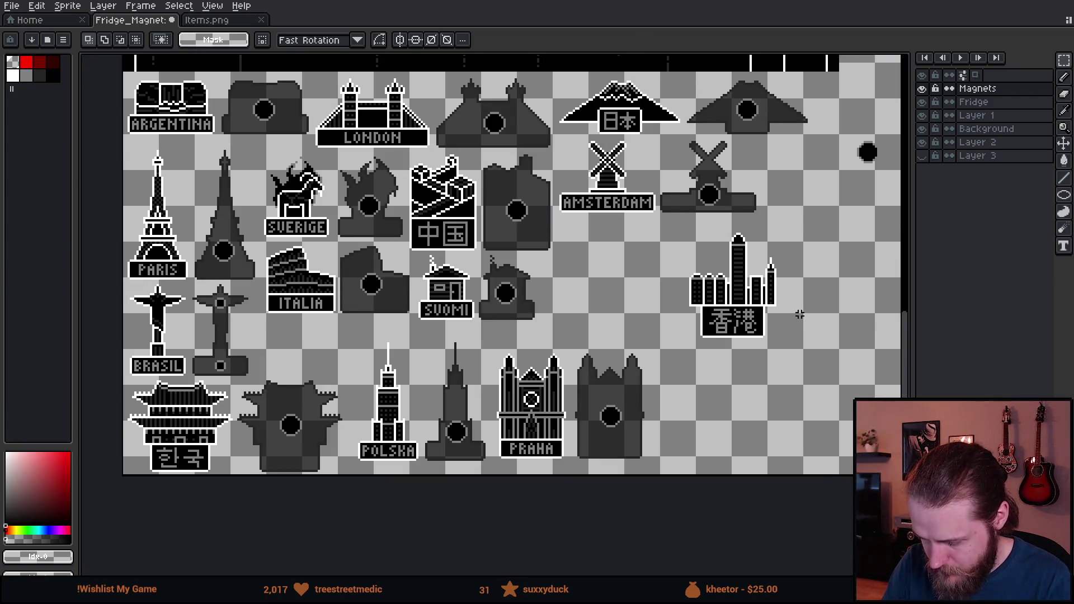
drag(798, 319, 755, 387)
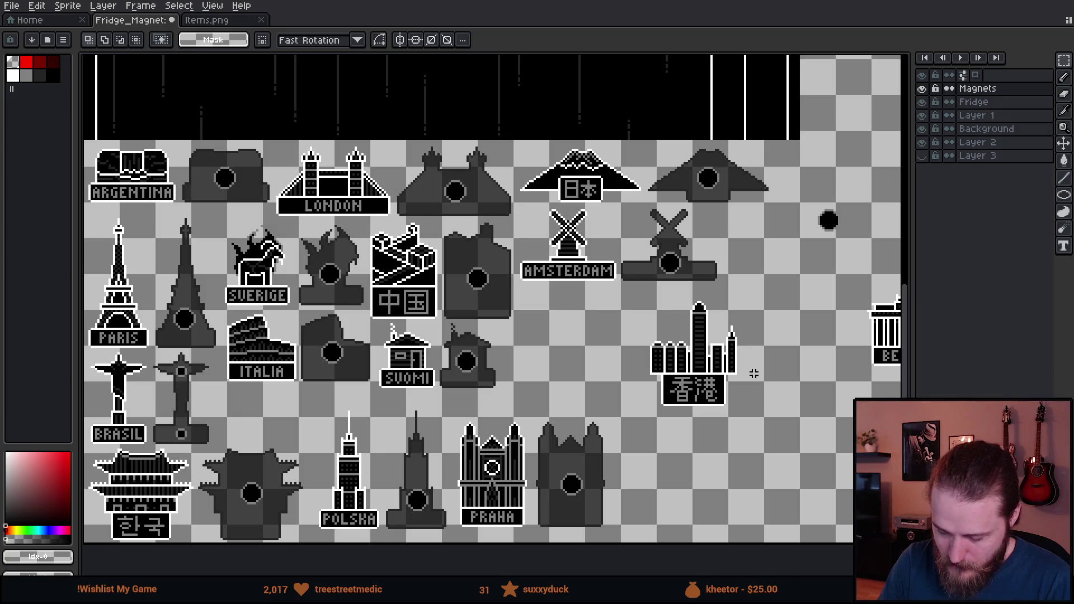
Select the finished Hong Kong magnet and move it left beneath Amsterdam
scroll(754, 331, up, 4)
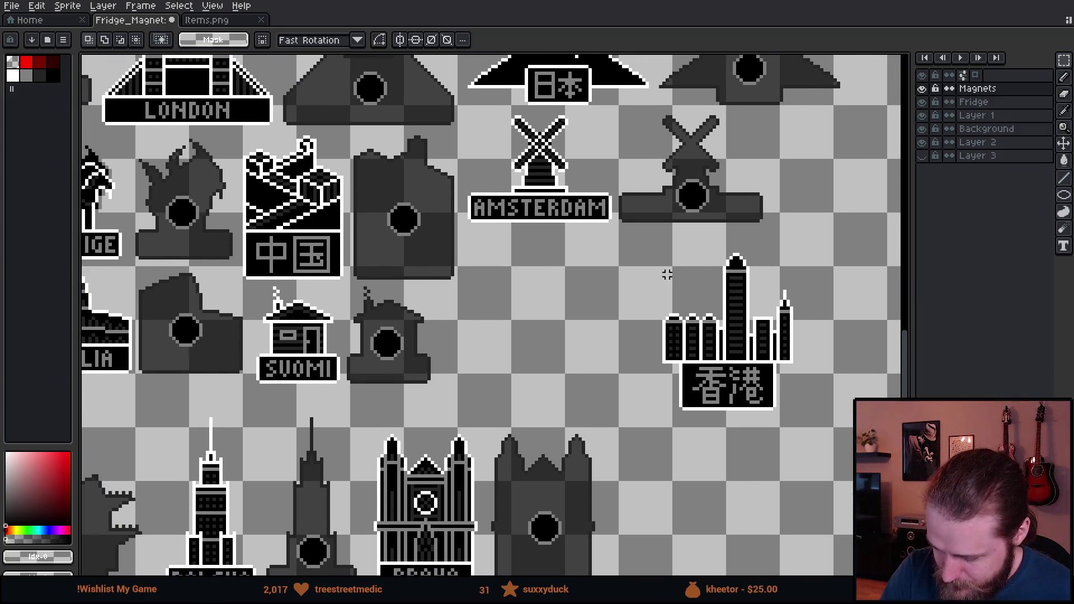
mouse_move(627, 249)
mouse_down()
mouse_move(719, 384)
mouse_move(833, 426)
mouse_up()
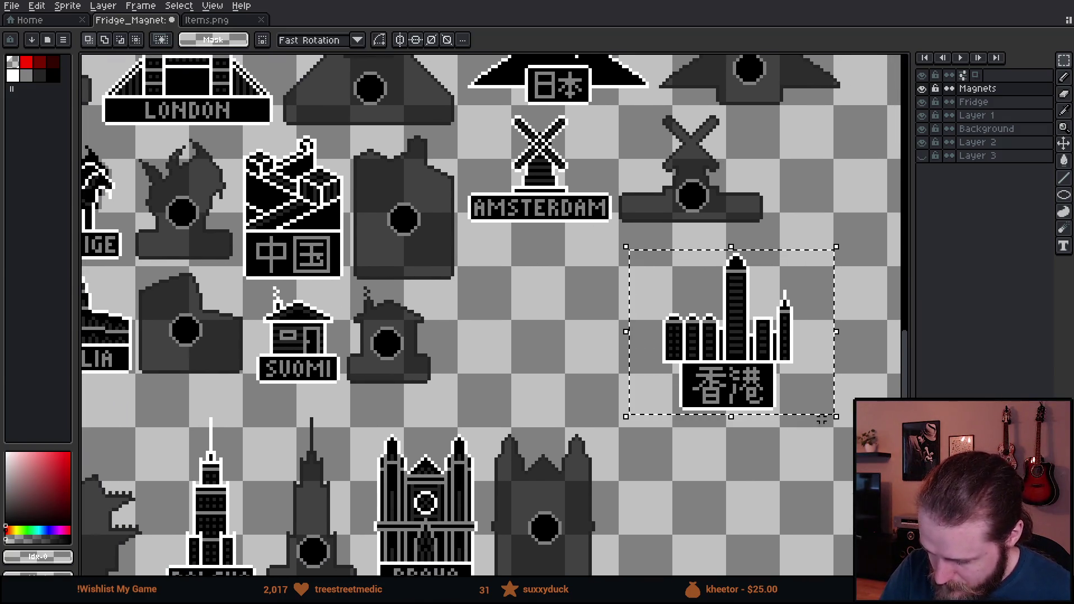
drag(772, 385, 583, 378)
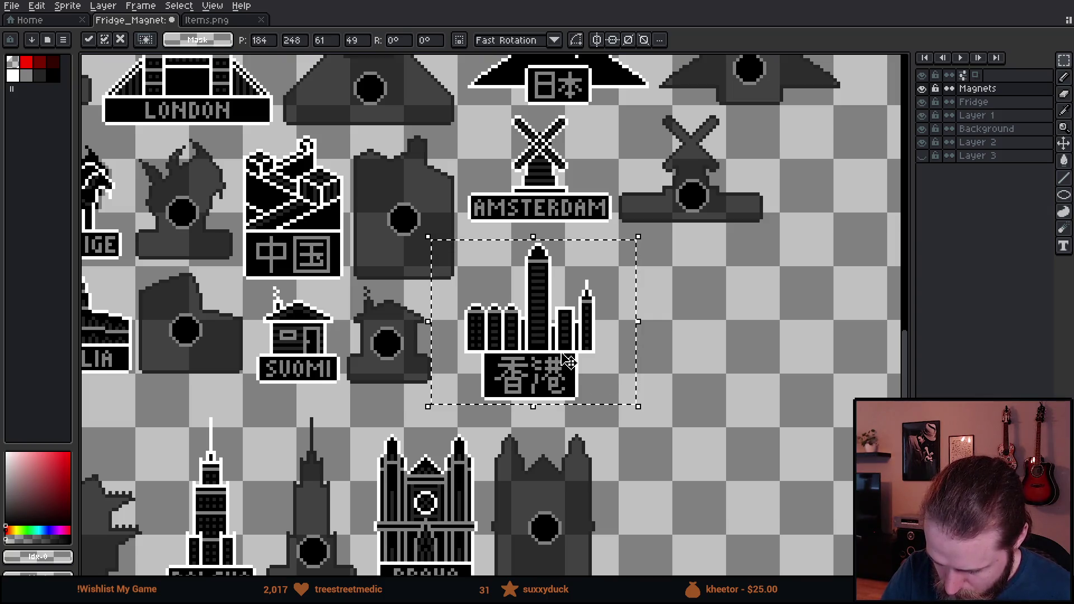
Drop a duplicate of the Hong Kong magnet directly to its right and select it
mouse_move(606, 384)
mouse_down()
mouse_move(716, 360)
mouse_move(696, 358)
mouse_up()
click(727, 429)
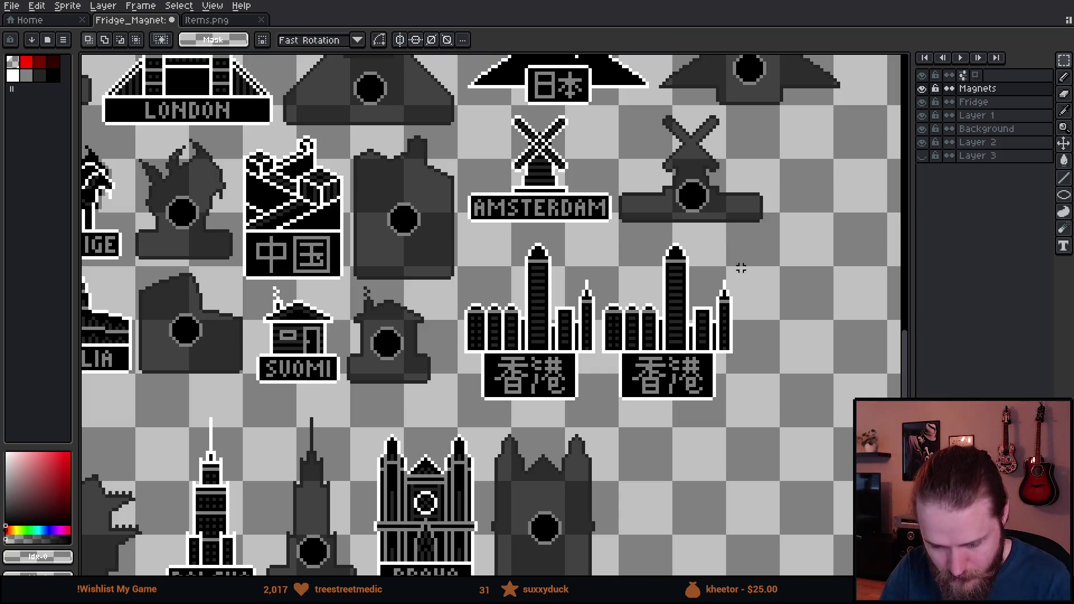
scroll(721, 291, up, 3)
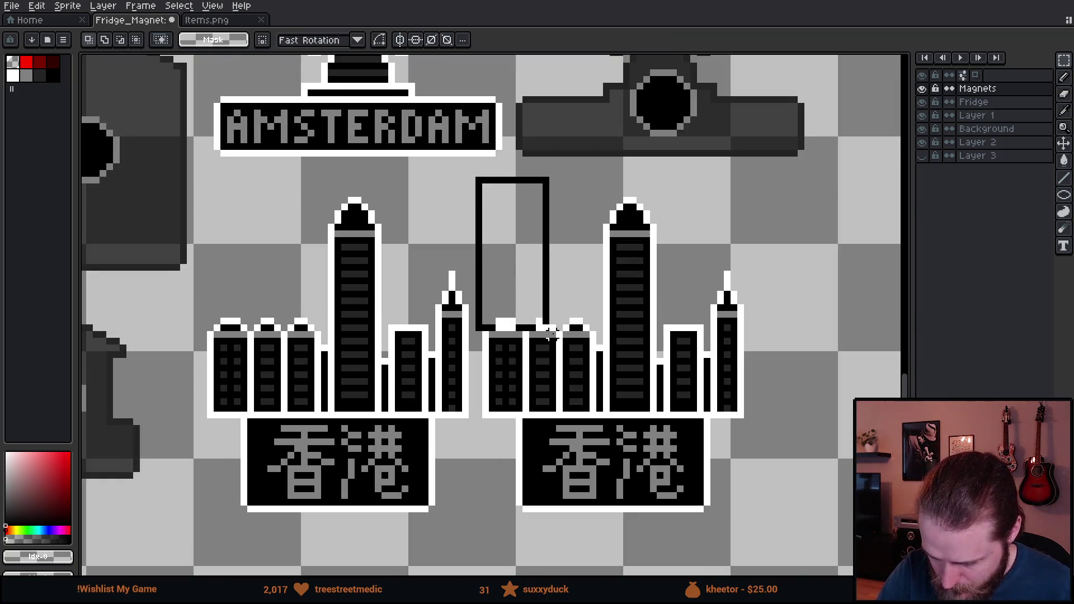
drag(766, 521, 777, 533)
Clear every black pixel inside the Hong Kong copy with a non-contiguous fill
key(g)
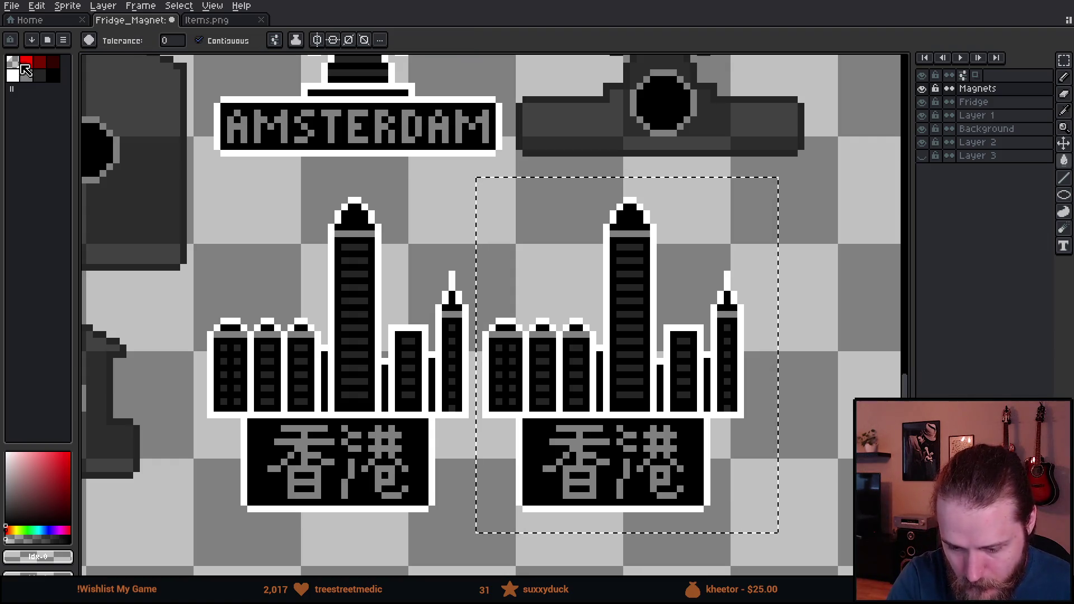
click(199, 41)
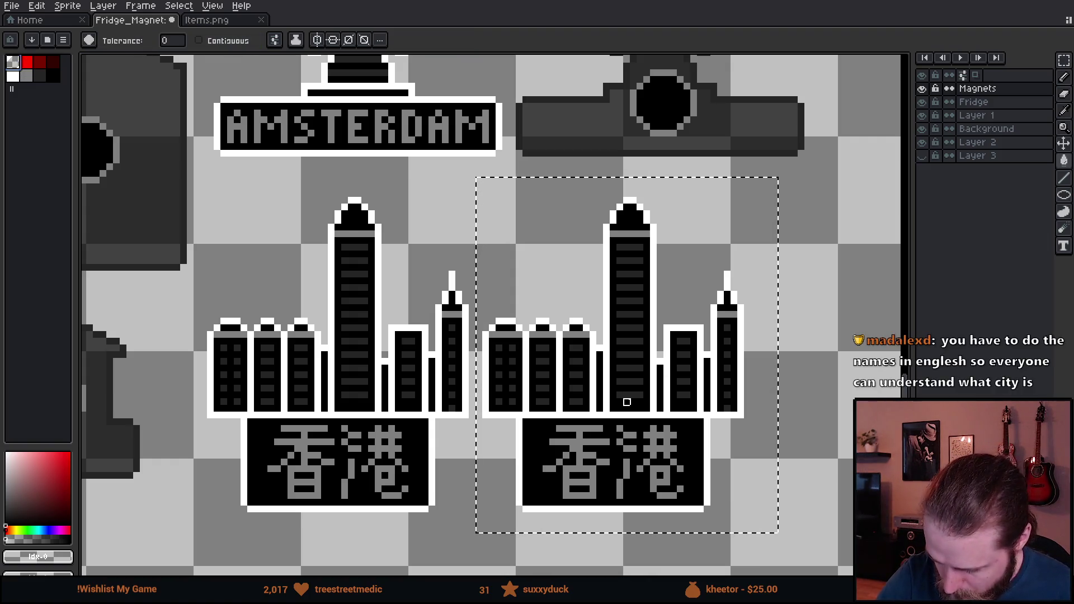
click(627, 402)
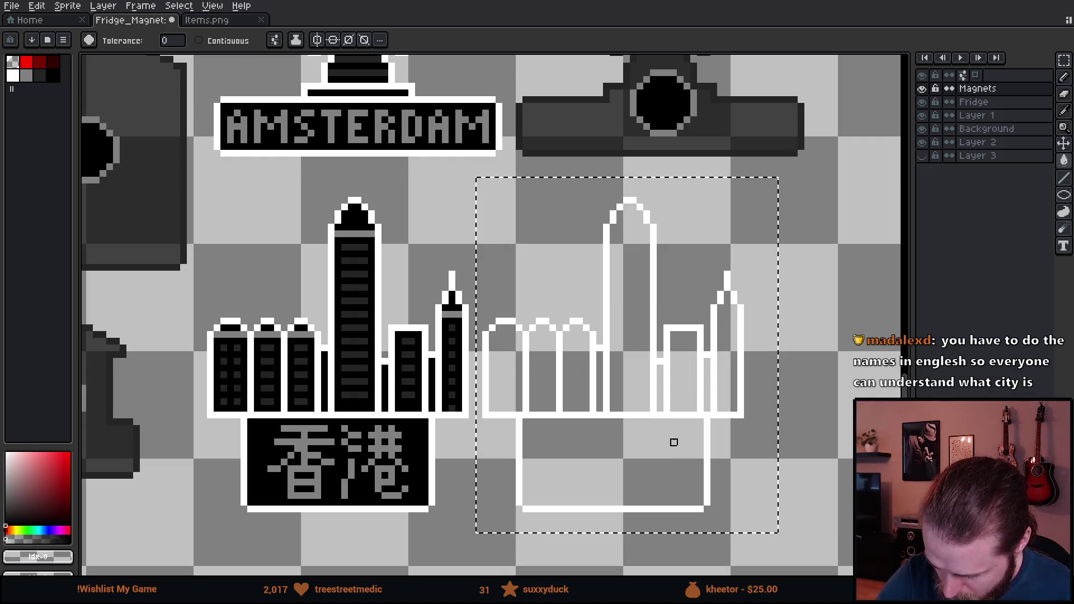
Redraw the copy's white outline with the pencil shrunk to a single pixel
key(e)
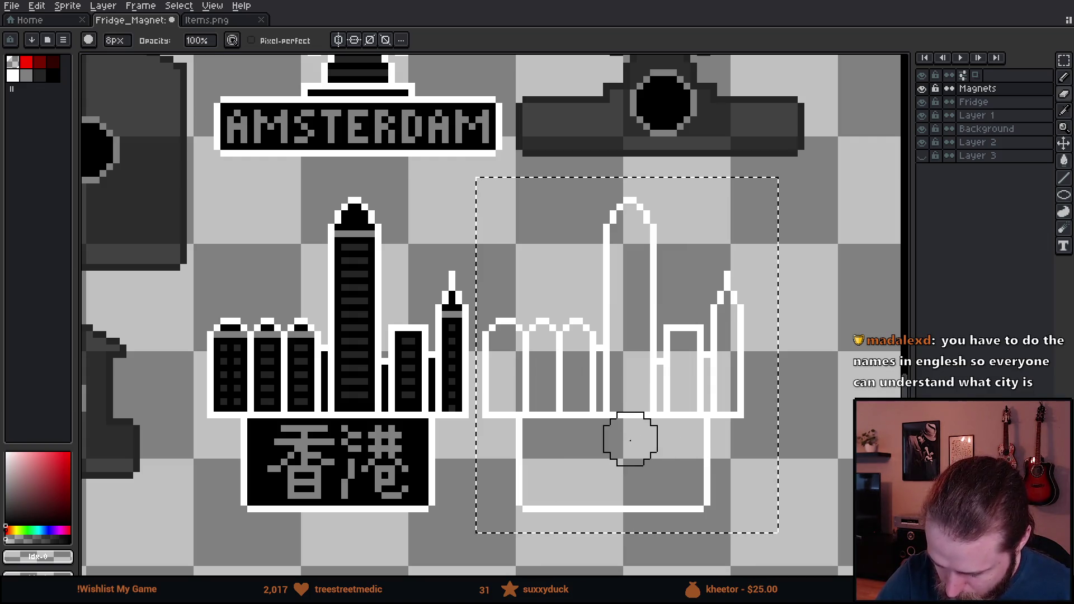
key(minus)
key(minus)
key(minus)
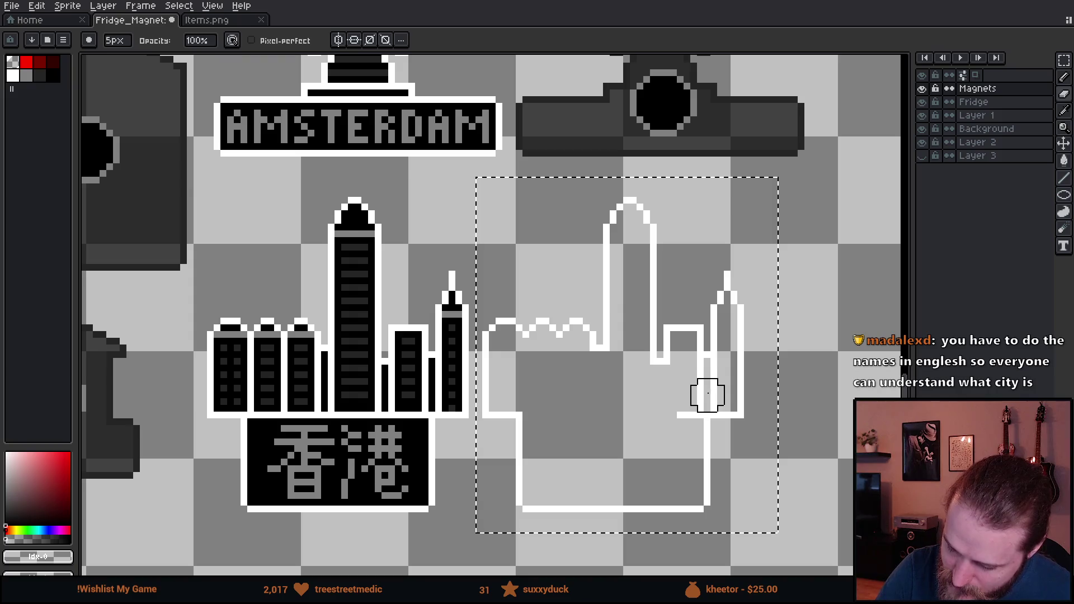
key(minus)
key(minus)
key(minus)
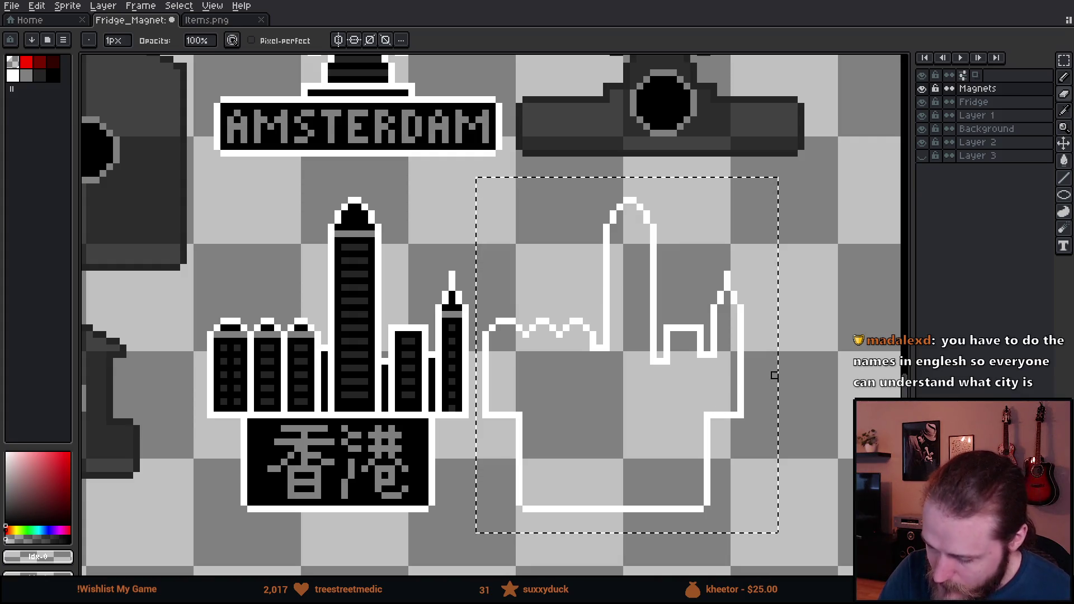
mouse_move(795, 401)
mouse_down()
mouse_move(781, 394)
mouse_move(779, 433)
mouse_move(774, 415)
mouse_up()
key(ctrl)
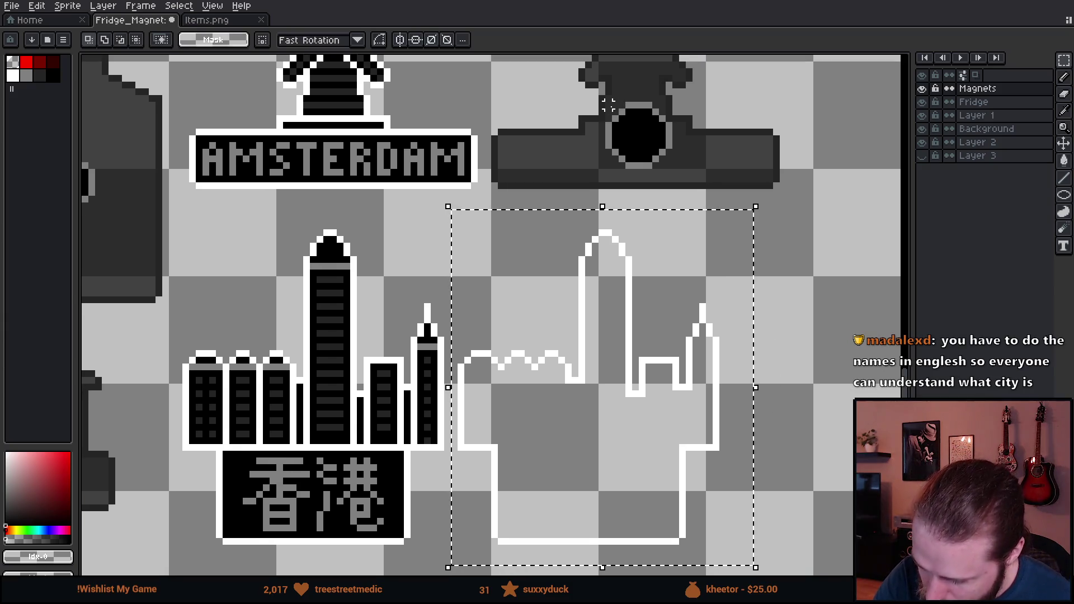
Place a black magnet hole inside the outline and fill the skyline back dark grey
mouse_move(663, 106)
mouse_down()
mouse_move(667, 163)
mouse_move(647, 153)
mouse_move(643, 162)
mouse_move(628, 455)
mouse_move(586, 436)
mouse_up()
click(662, 427)
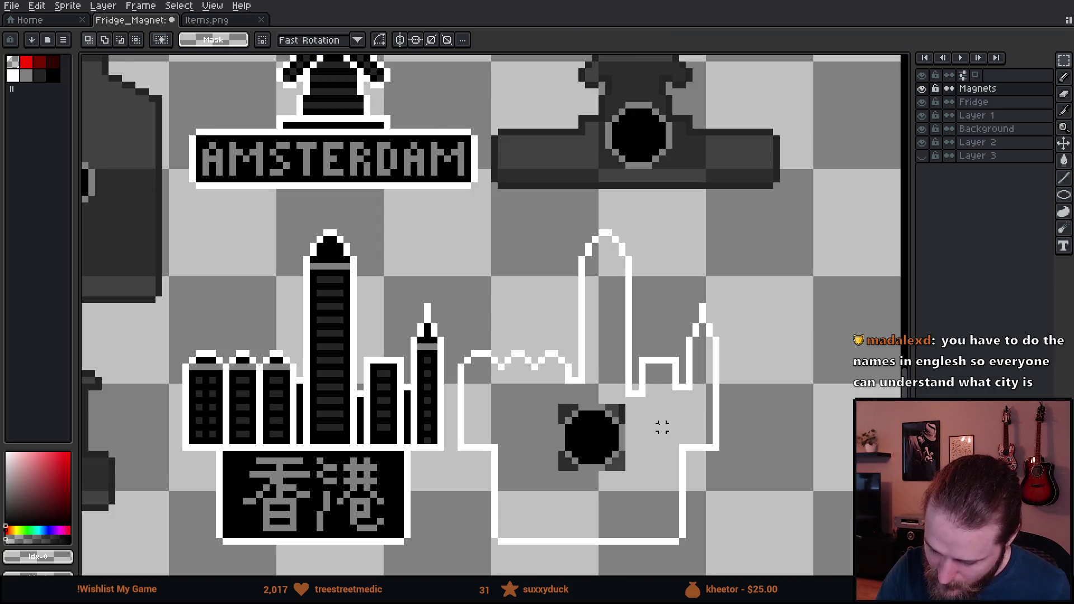
alt+click(623, 408)
key(b)
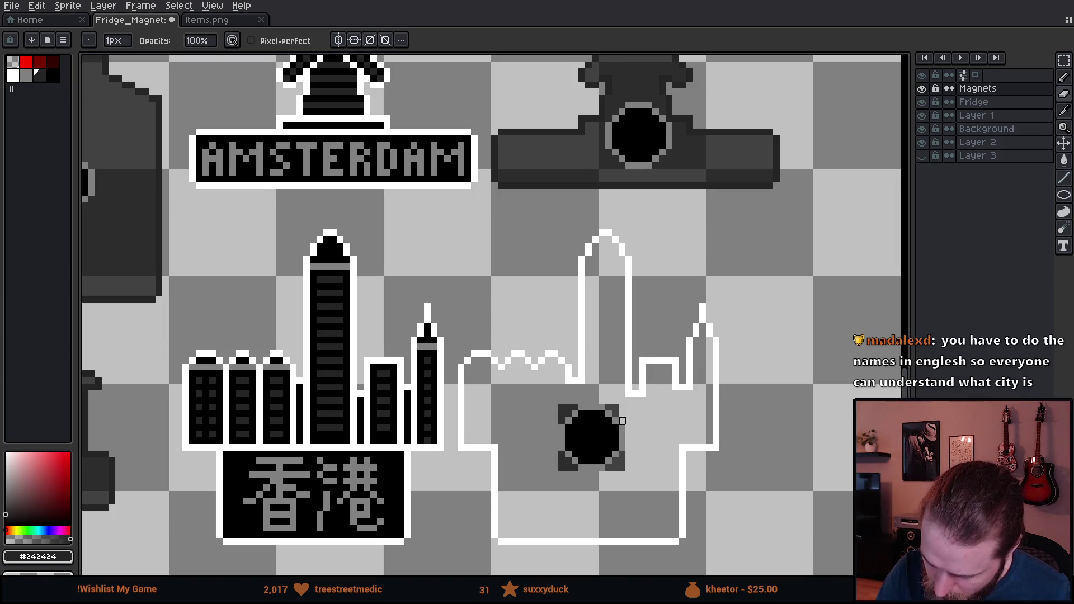
alt+click(609, 456)
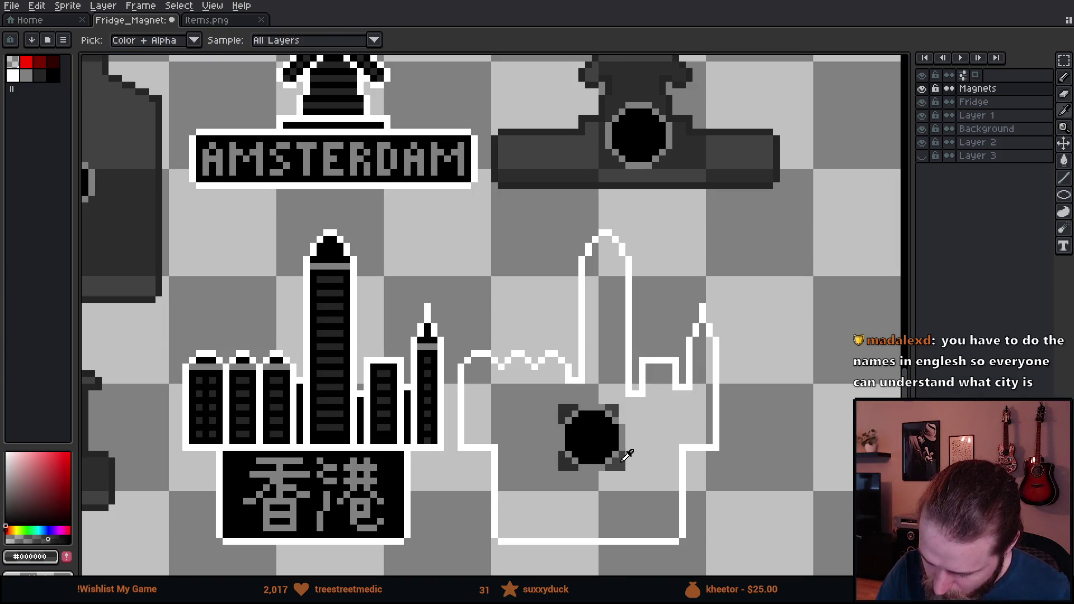
key(g)
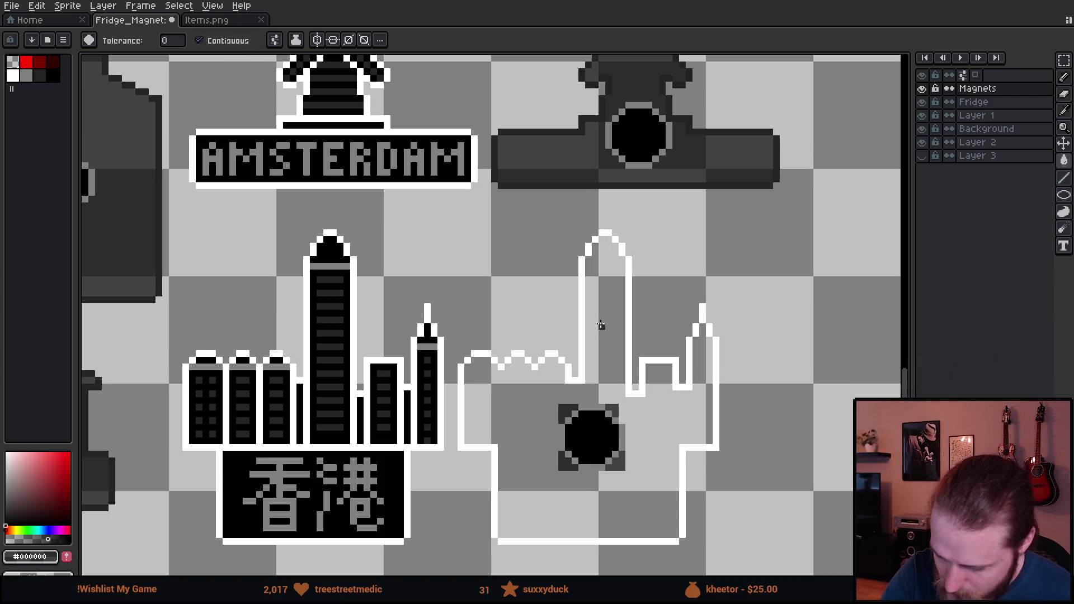
click(601, 324)
Fill the remaining white outline with #242424 using a non-contiguous fill, then deselect
key(m)
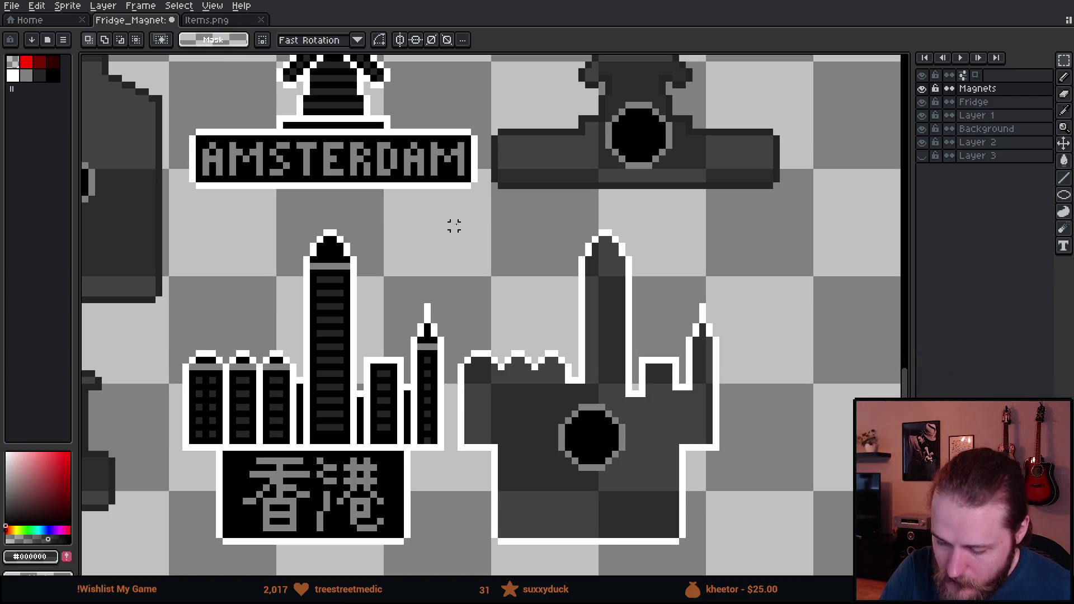
mouse_move(443, 214)
mouse_down()
mouse_move(563, 436)
mouse_move(748, 553)
mouse_up()
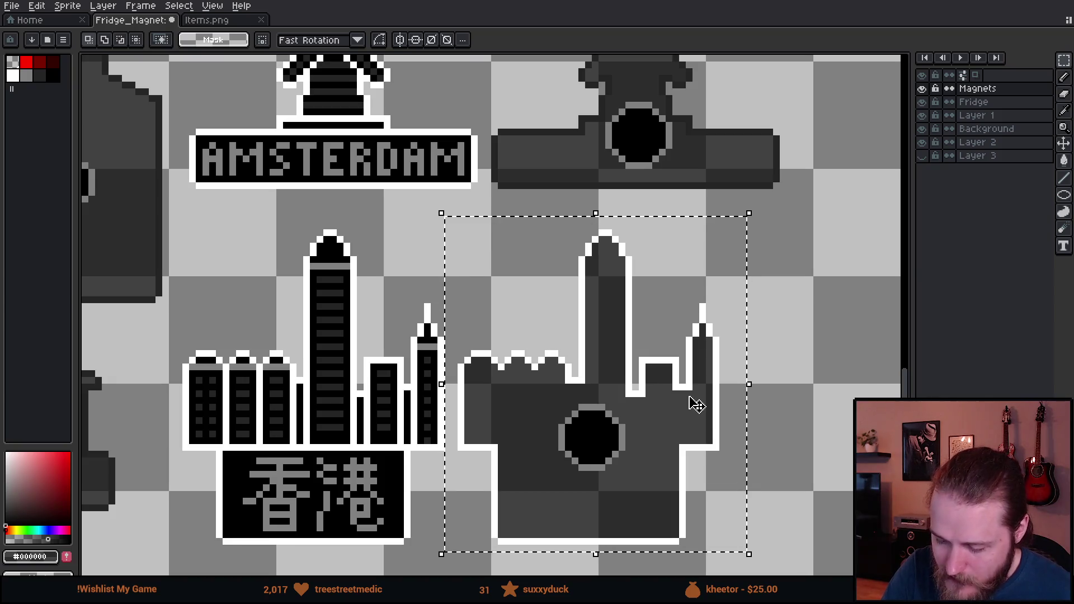
key(g)
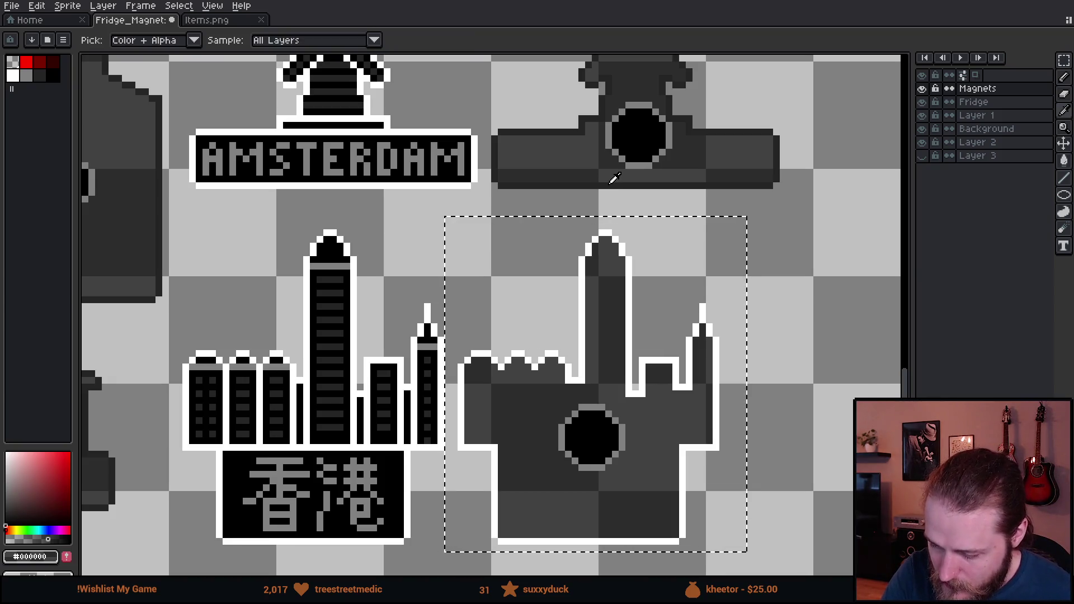
alt+click(612, 180)
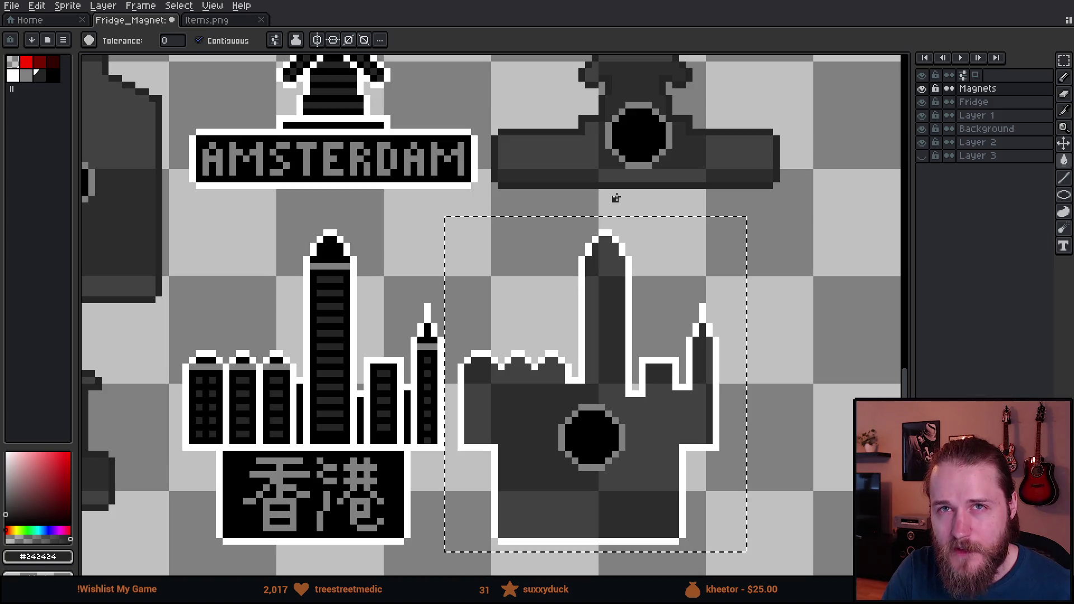
scroll(615, 206, down, 2)
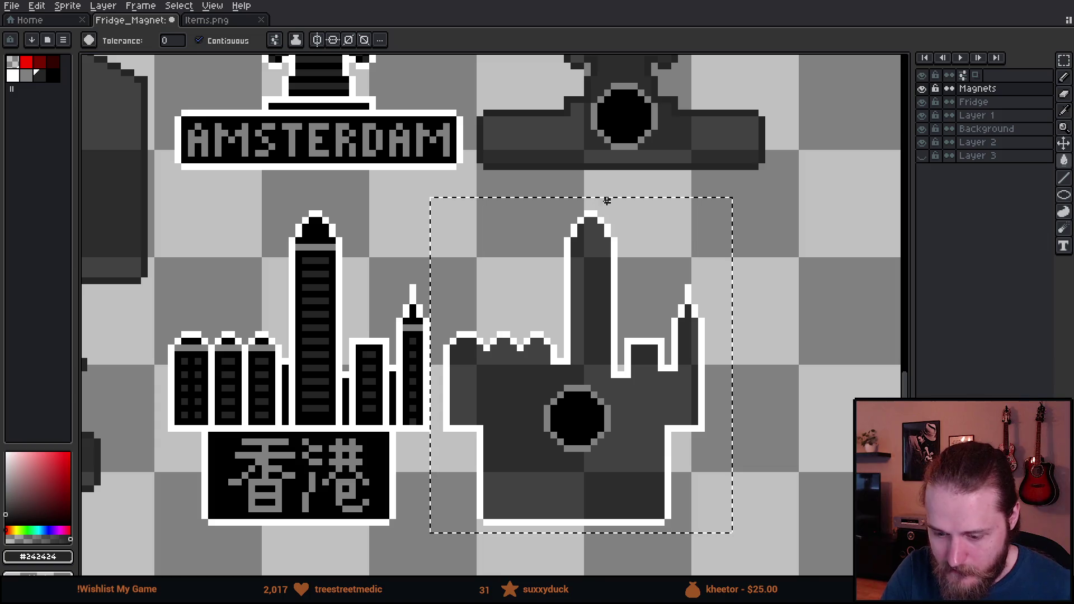
click(199, 40)
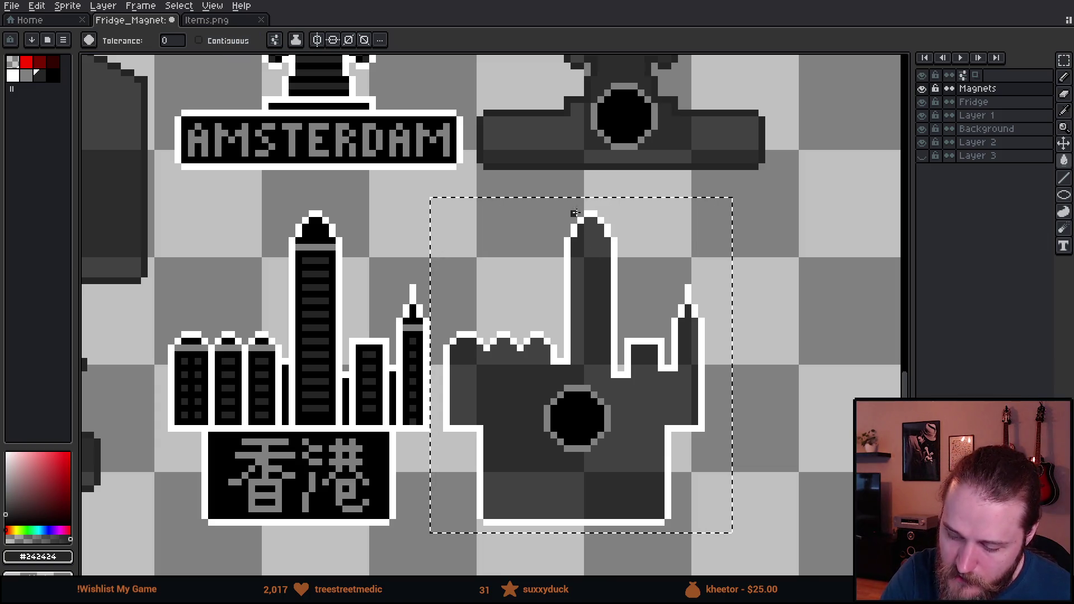
click(613, 279)
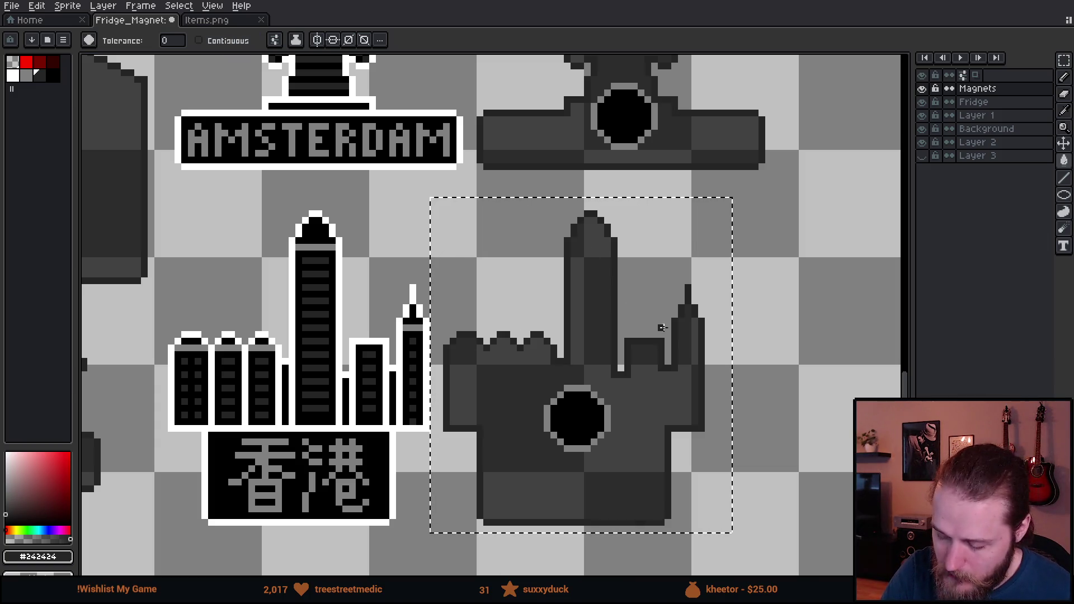
key(m)
key(ctrl+d)
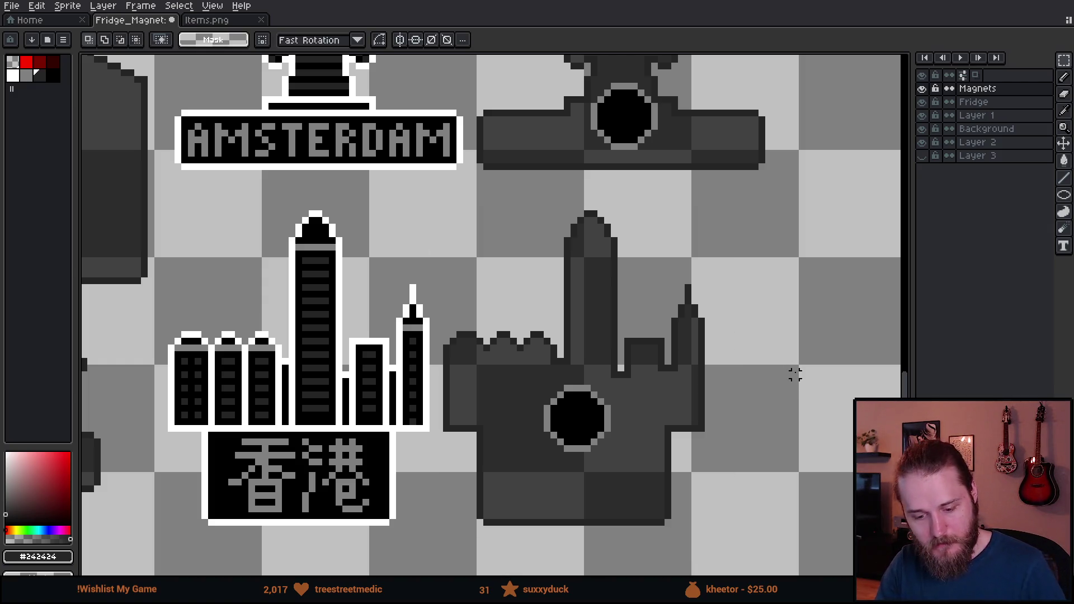
Pan across the sheet to Berlin and Porto and select the Punjab magnet
scroll(784, 352, down, 3)
scroll(784, 352, down, 1)
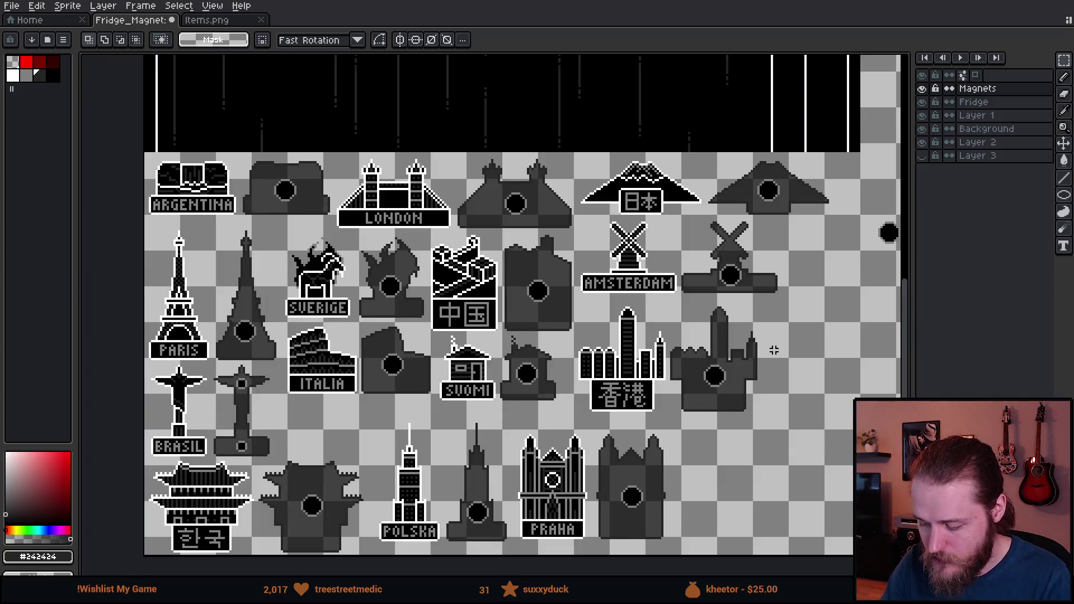
drag(771, 425, 658, 390)
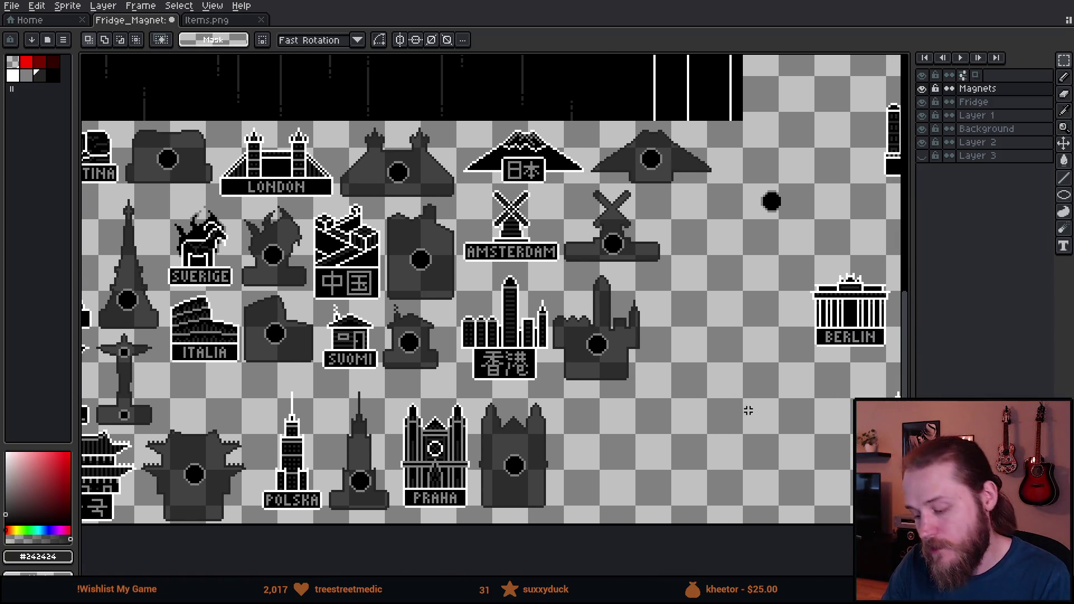
drag(768, 433, 680, 411)
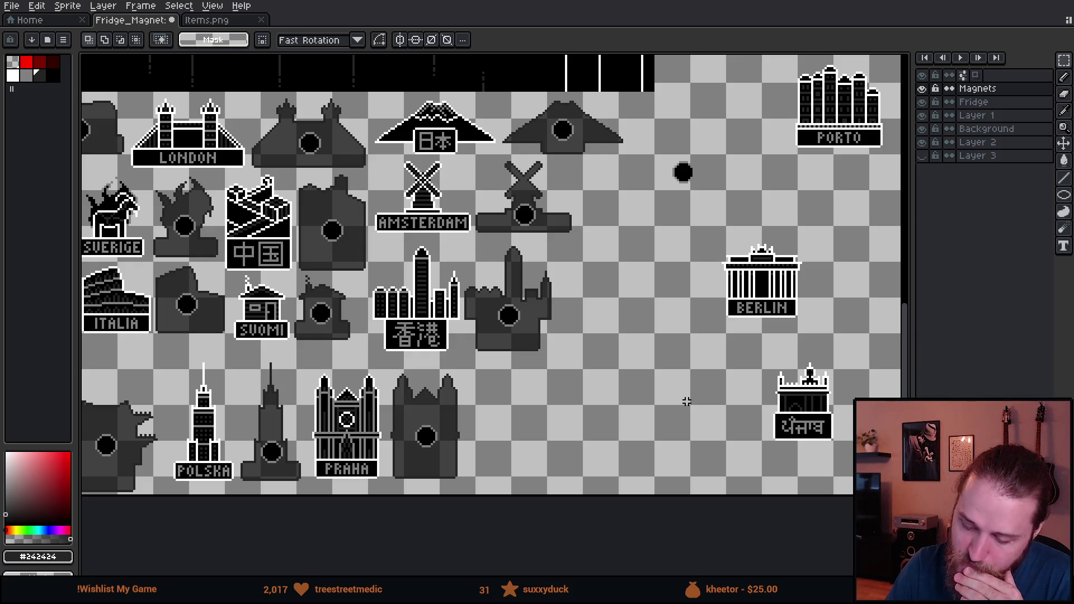
drag(688, 405, 664, 415)
drag(734, 396, 625, 425)
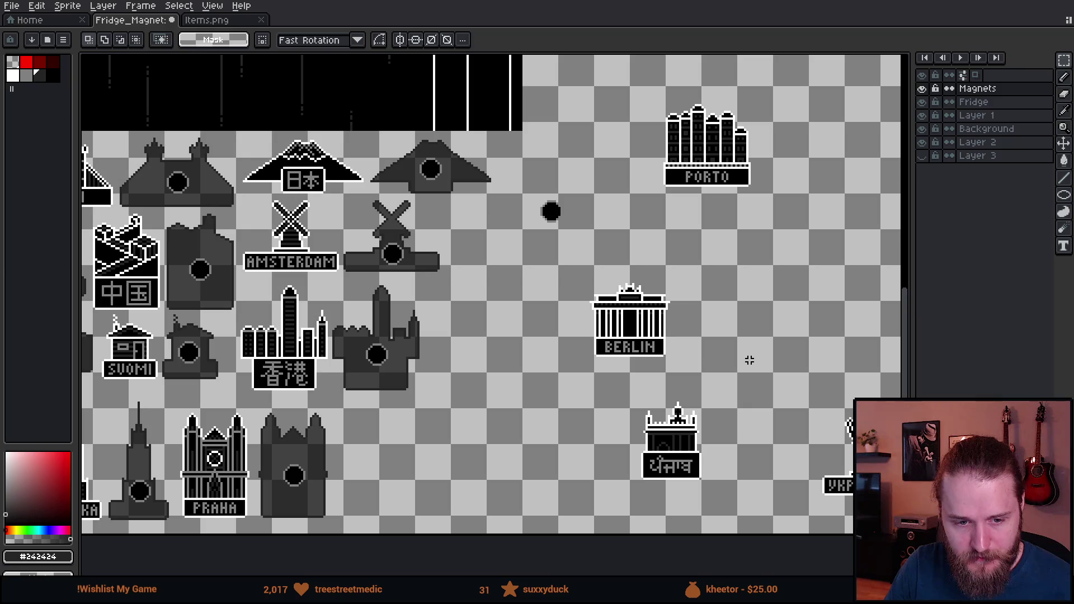
mouse_move(753, 353)
mouse_down()
mouse_move(716, 364)
mouse_move(707, 382)
mouse_up()
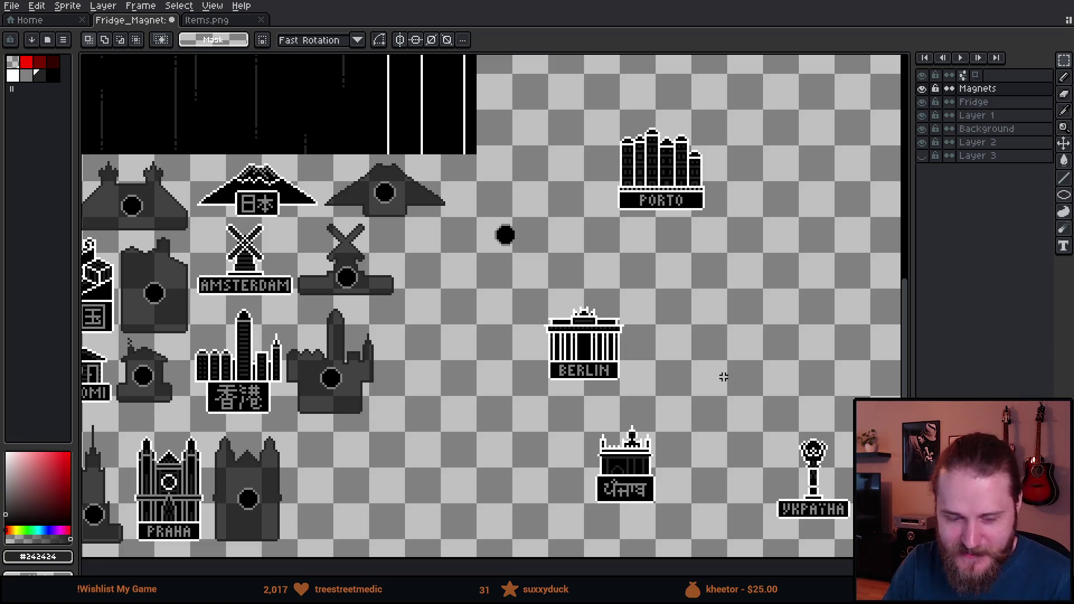
mouse_move(721, 374)
mouse_down()
mouse_move(666, 343)
mouse_move(717, 256)
mouse_up()
drag(553, 302, 718, 443)
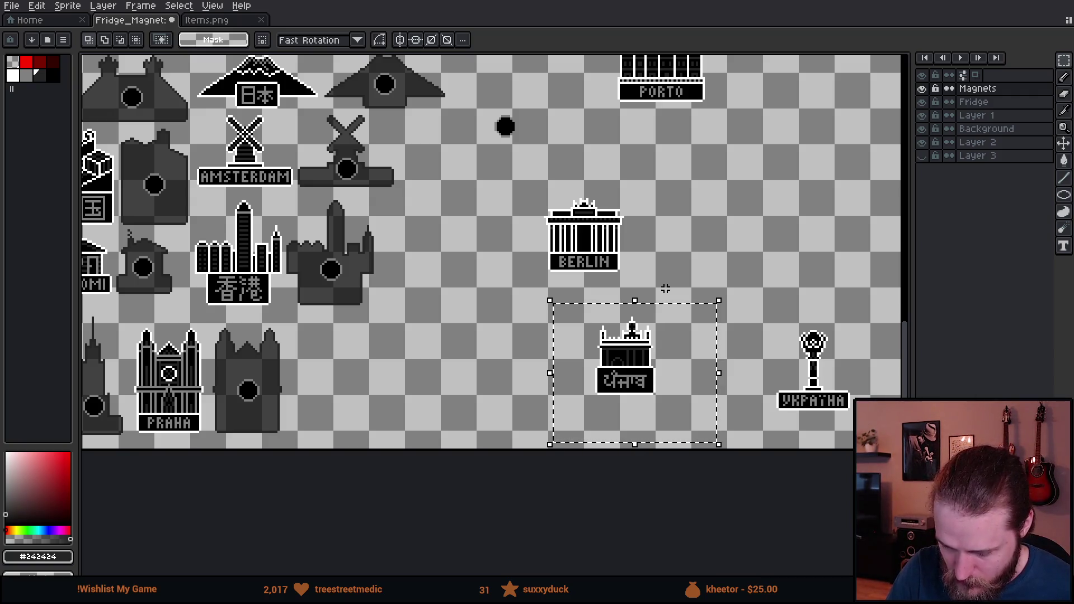
scroll(771, 284, left, 4)
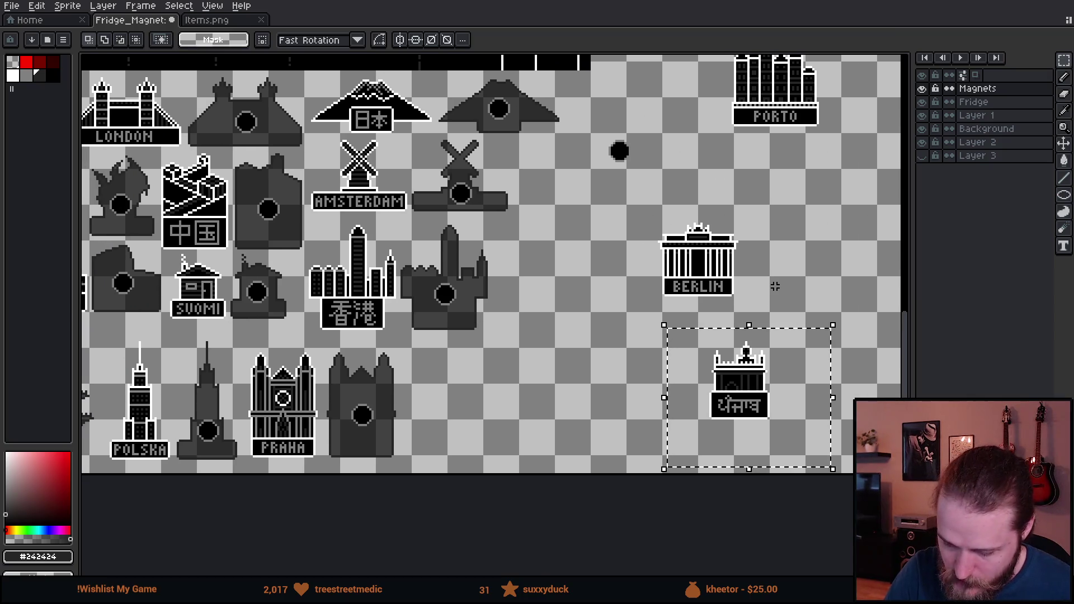
Raise the Hong Kong magnet pair up toward Amsterdam
mouse_move(307, 226)
mouse_down()
mouse_move(424, 301)
mouse_move(515, 327)
mouse_move(519, 340)
mouse_up()
mouse_move(434, 268)
mouse_down()
mouse_move(443, 281)
mouse_move(489, 279)
mouse_up()
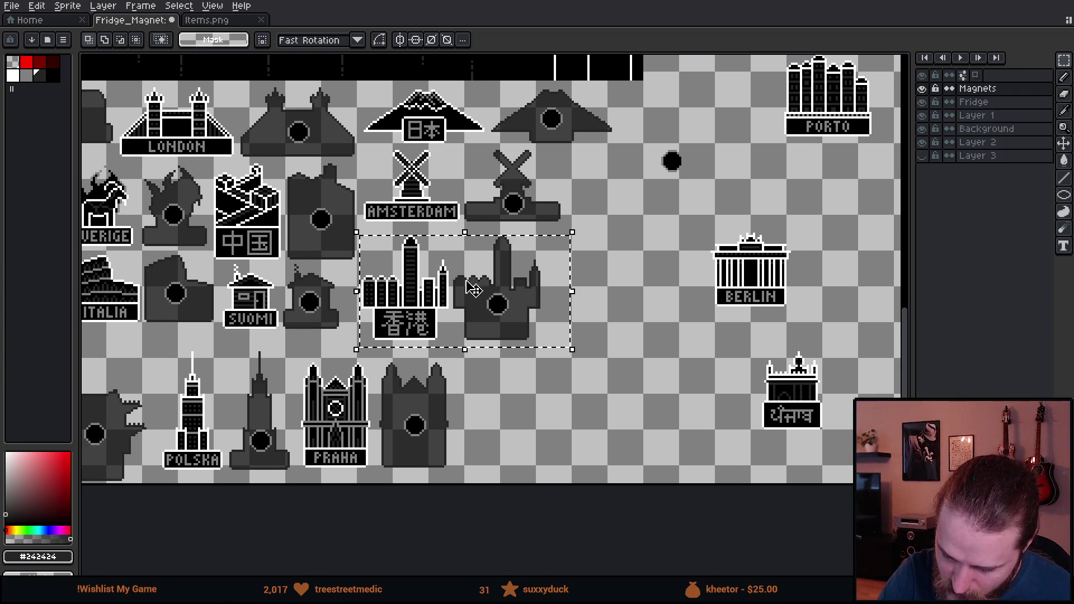
scroll(476, 246, up, 2)
drag(472, 343, 472, 326)
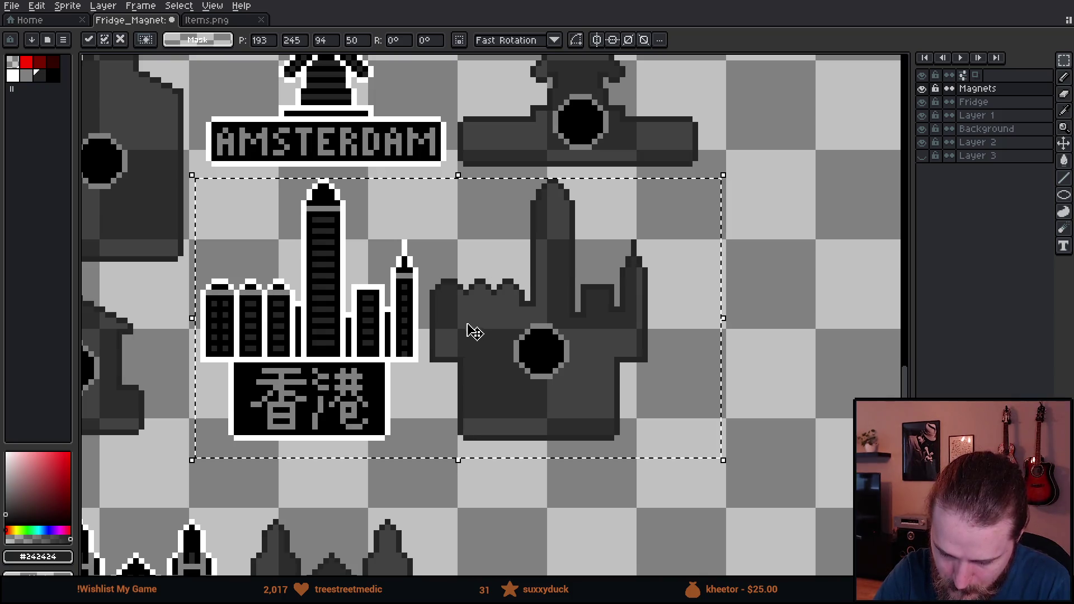
key(ctrl+d)
Reposition Berlin lower into open space, after trying and undoing a Punjab move
scroll(783, 355, down, 2)
scroll(767, 479, down, 1)
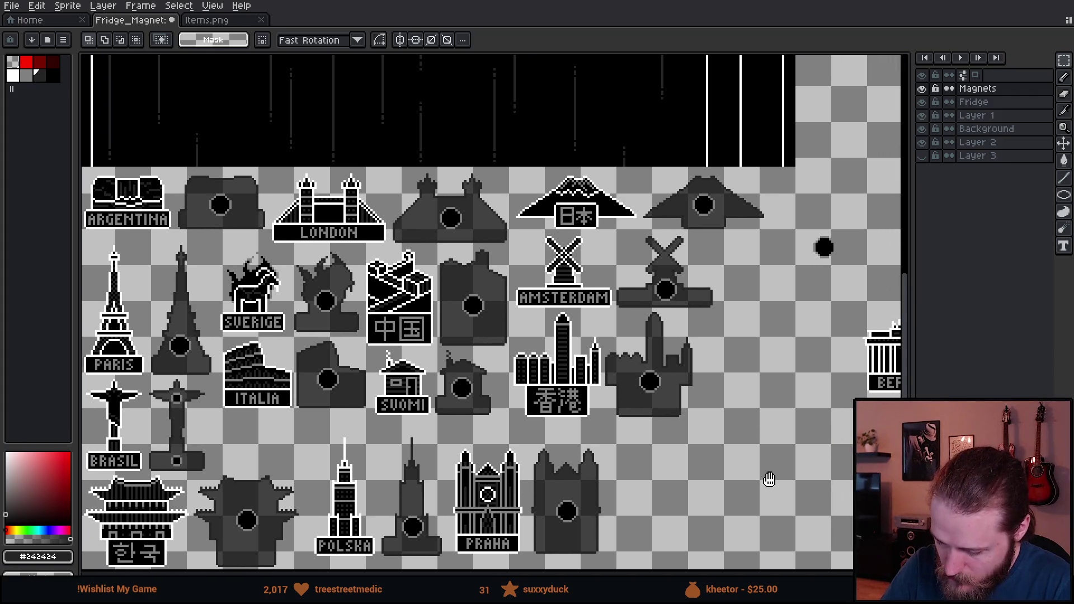
drag(766, 479, 527, 386)
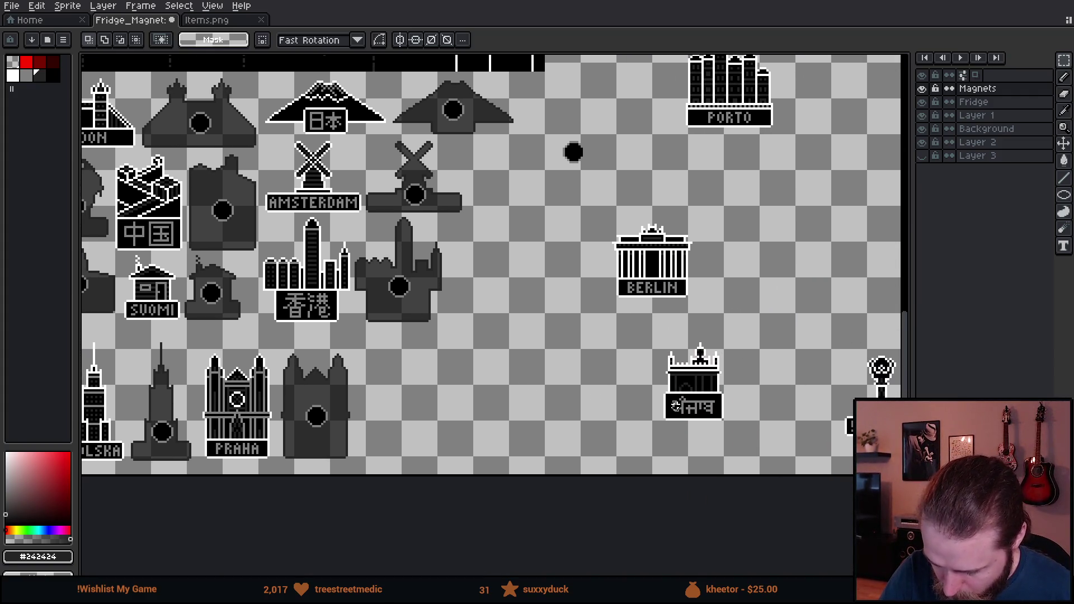
mouse_move(599, 206)
mouse_down()
mouse_move(721, 308)
mouse_move(613, 319)
mouse_move(452, 412)
mouse_move(439, 390)
mouse_up()
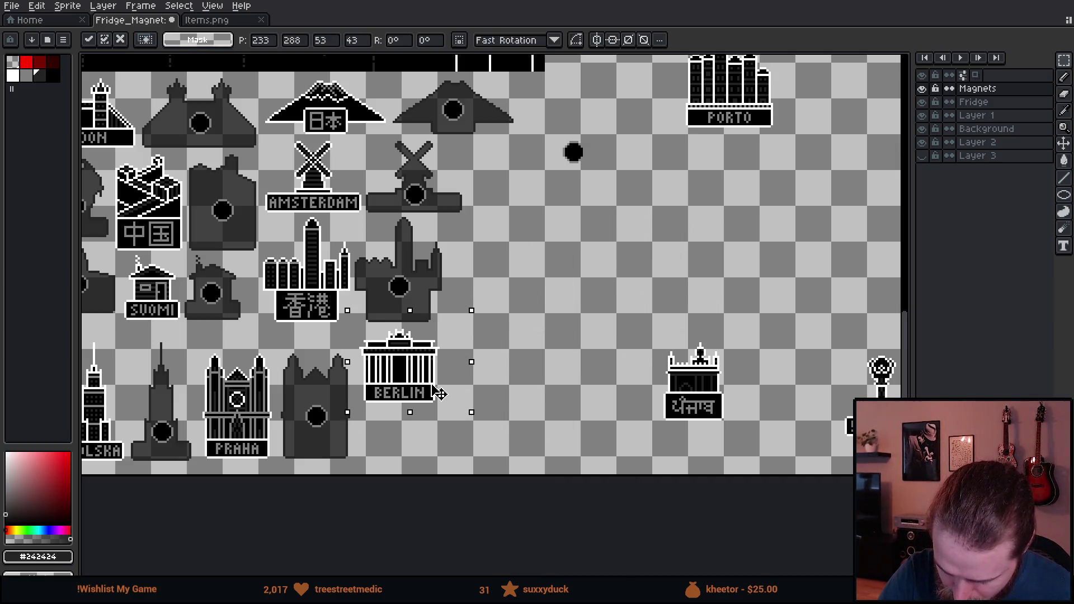
key(ctrl+d)
mouse_move(621, 316)
mouse_down()
mouse_move(749, 447)
mouse_move(549, 452)
mouse_move(442, 471)
mouse_move(570, 424)
mouse_move(642, 343)
mouse_up()
key(ctrl+d)
mouse_move(810, 382)
mouse_down()
mouse_move(782, 407)
mouse_move(743, 347)
mouse_move(690, 439)
mouse_move(762, 359)
mouse_move(745, 383)
mouse_move(509, 456)
mouse_move(685, 341)
mouse_move(803, 388)
mouse_up()
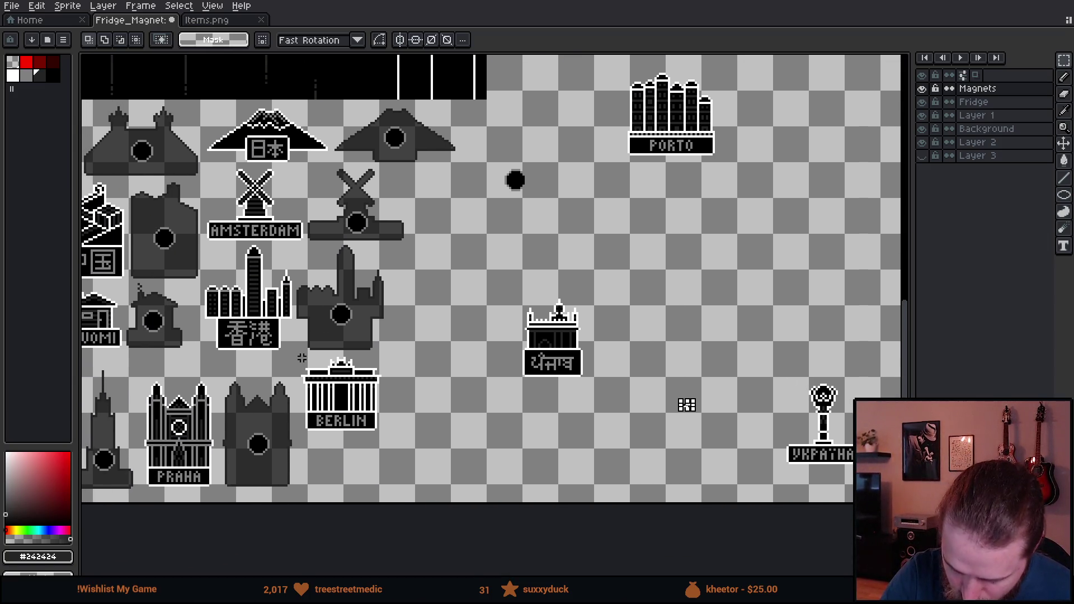
mouse_move(293, 354)
mouse_down()
mouse_move(347, 418)
mouse_move(434, 466)
mouse_up()
mouse_move(385, 427)
mouse_down()
mouse_move(499, 482)
mouse_move(762, 290)
mouse_up()
click(608, 67)
Move Porto down into the bottom row beside the Praha magnets
drag(608, 68, 760, 168)
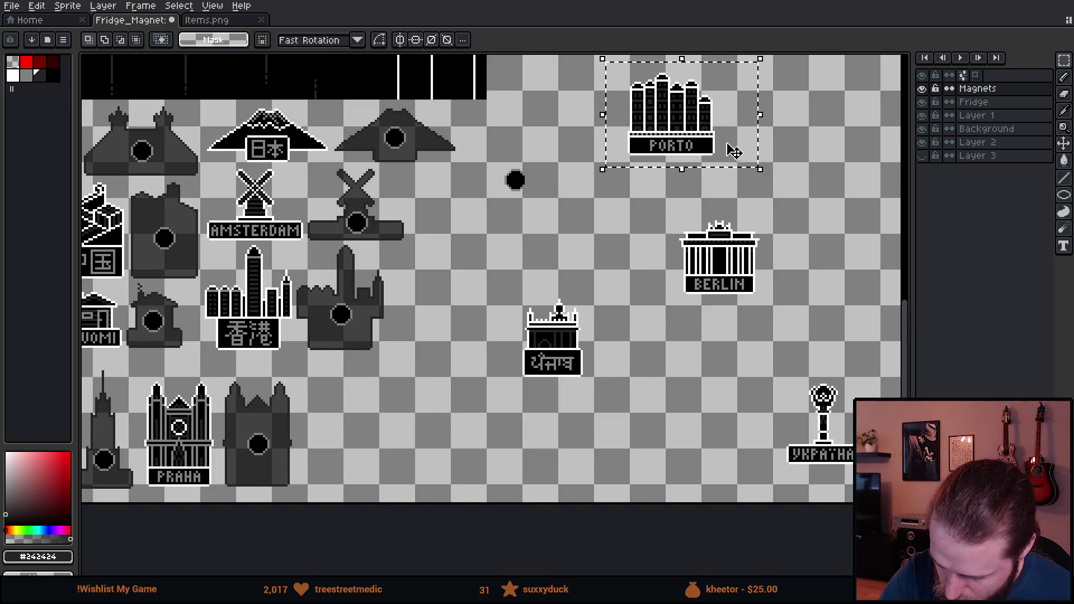
mouse_move(712, 133)
mouse_down()
mouse_move(423, 470)
mouse_move(390, 452)
mouse_up()
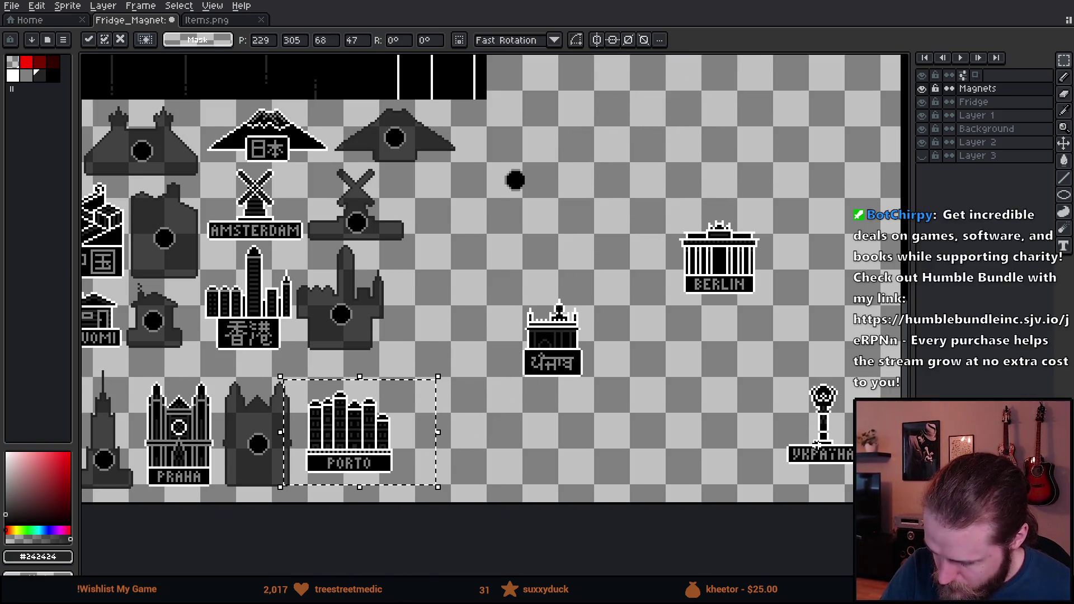
drag(815, 443, 642, 454)
scroll(641, 454, right, 3)
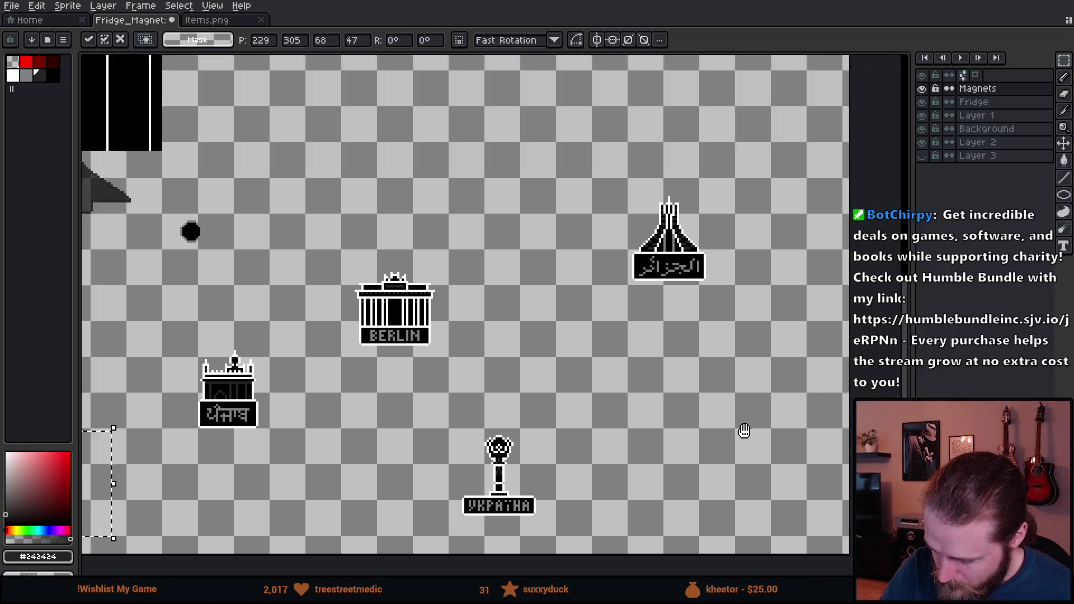
scroll(538, 413, down, 1)
Nudge Porto one pixel left and drop an aligned copy to its right
scroll(582, 397, up, 5)
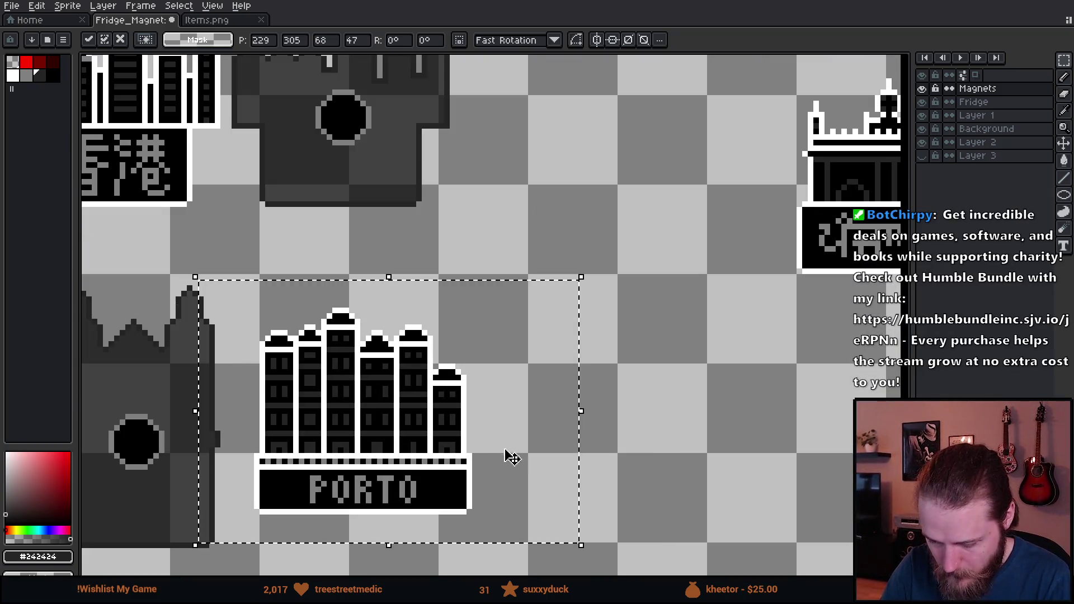
drag(512, 456, 641, 383)
key(Left)
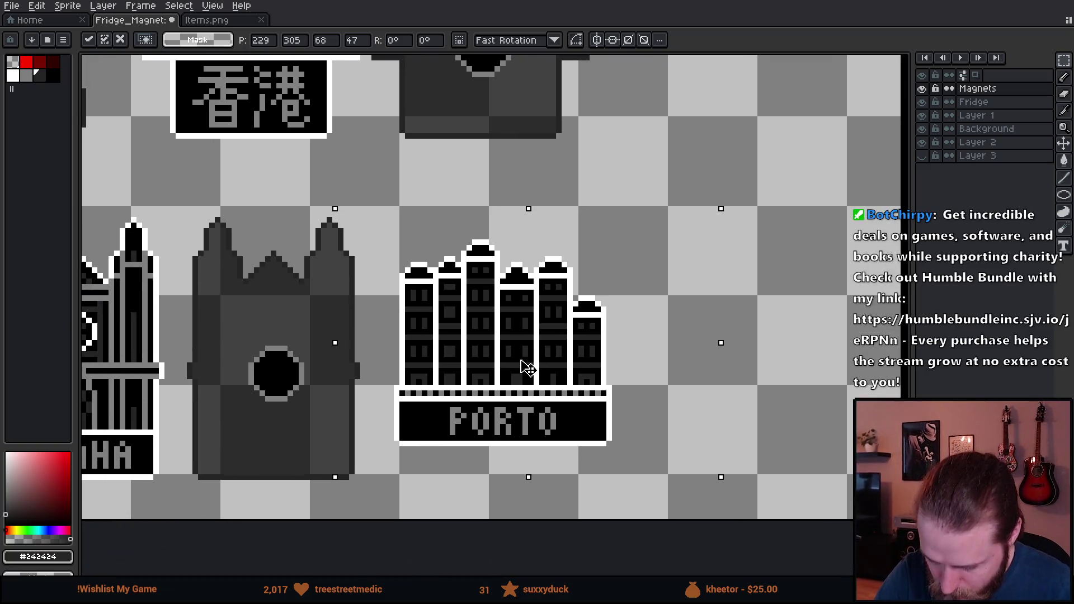
drag(554, 387, 774, 394)
key(Up)
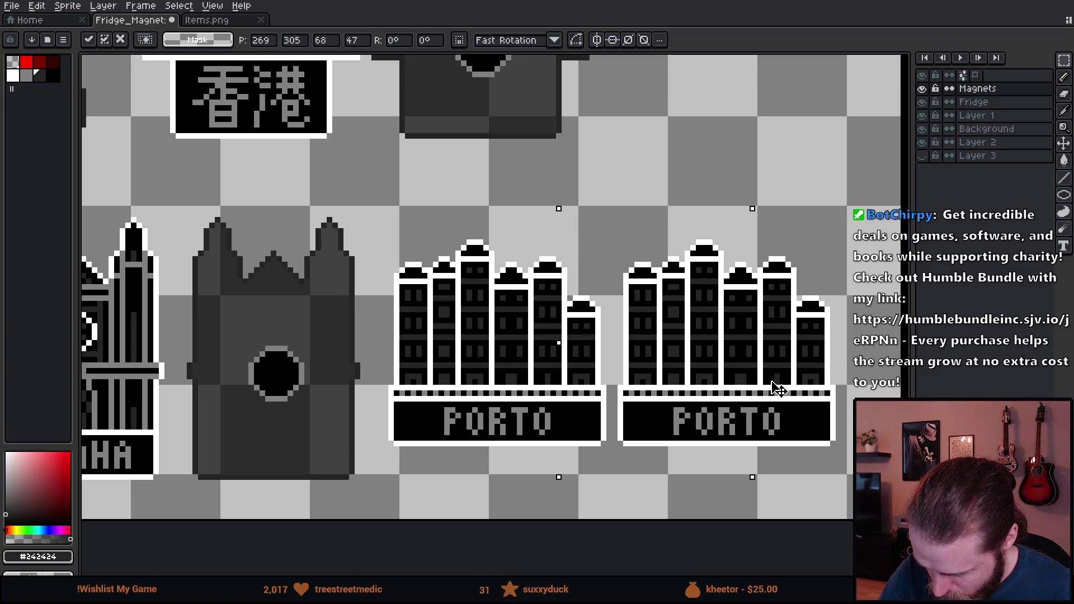
key(Return)
Clear the copy's black pixels, grey windows, PORTO lettering and banner with non-contiguous fills
mouse_move(611, 222)
mouse_down()
mouse_move(755, 455)
mouse_move(849, 462)
mouse_up()
key(g)
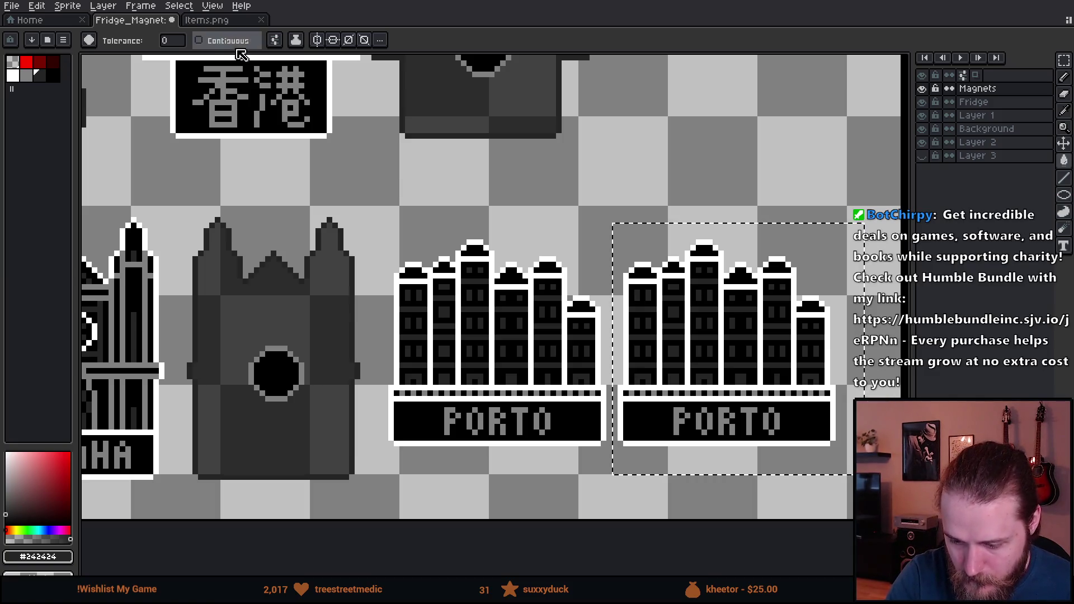
click(200, 41)
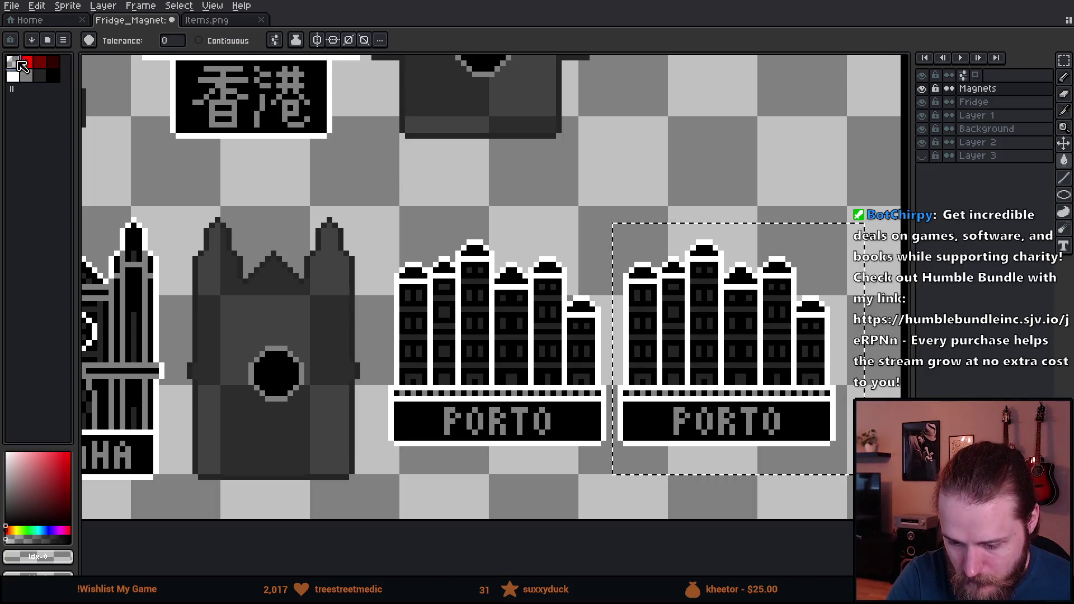
click(749, 350)
click(749, 349)
click(747, 407)
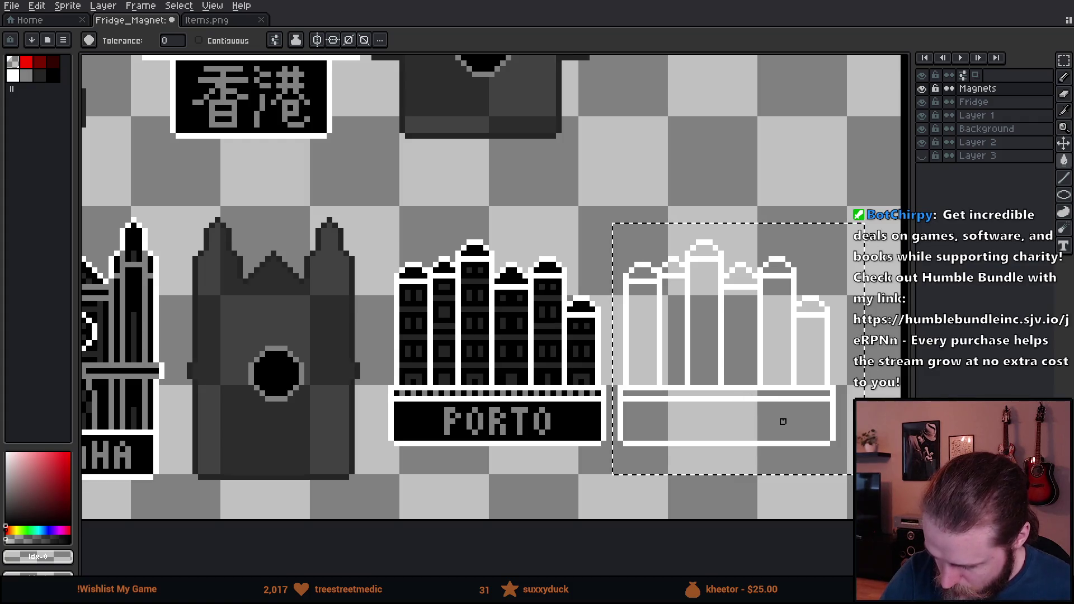
click(779, 420)
drag(779, 419, 612, 405)
Erase the copy's inner building lines with the pencil, leaving only the white outline
key(b)
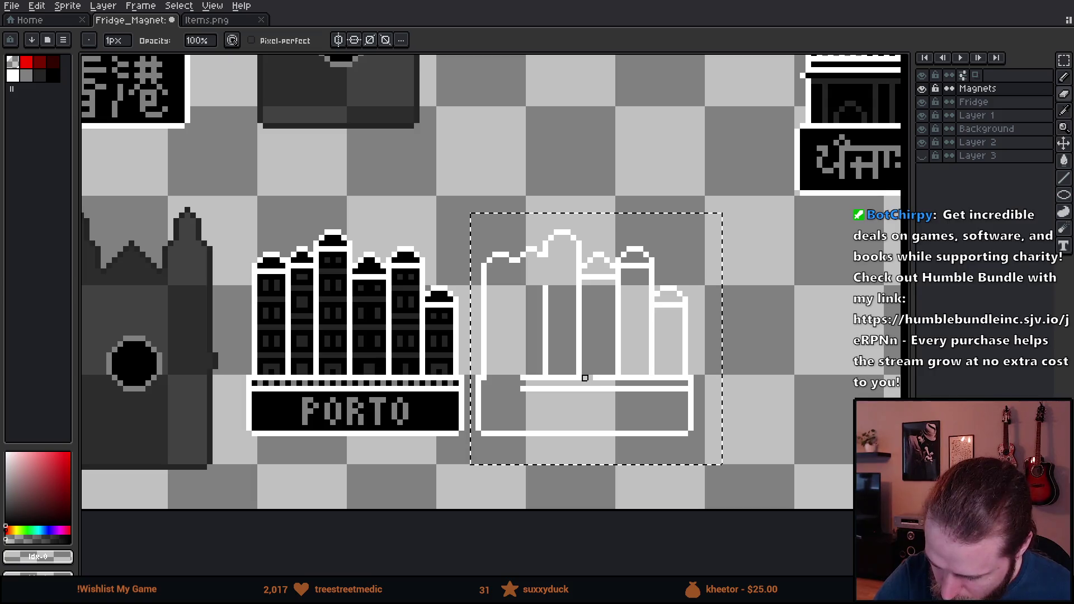
key(e)
drag(559, 371, 565, 364)
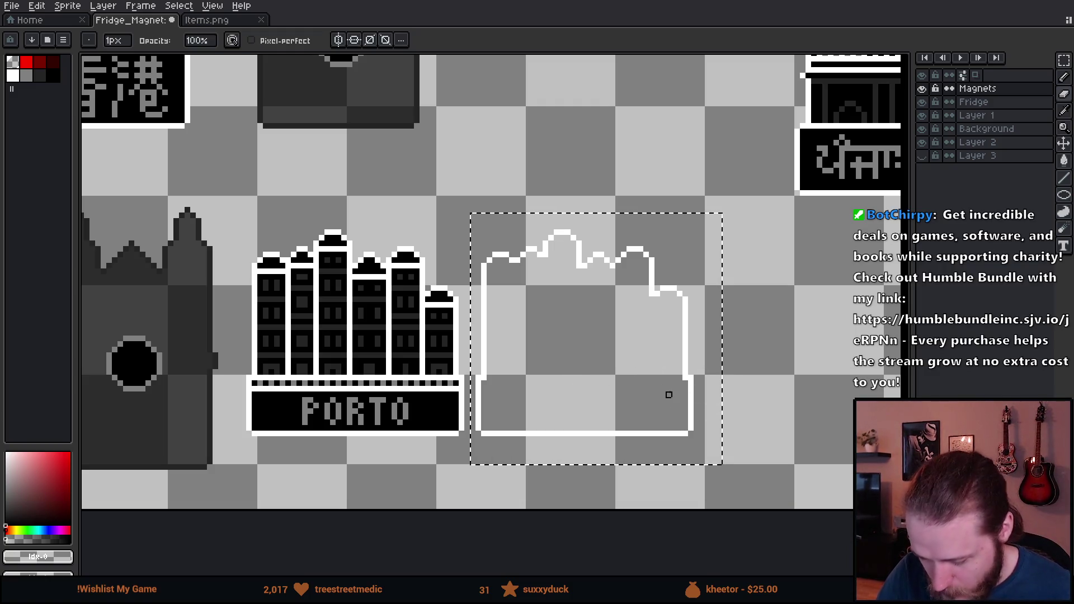
scroll(674, 378, down, 4)
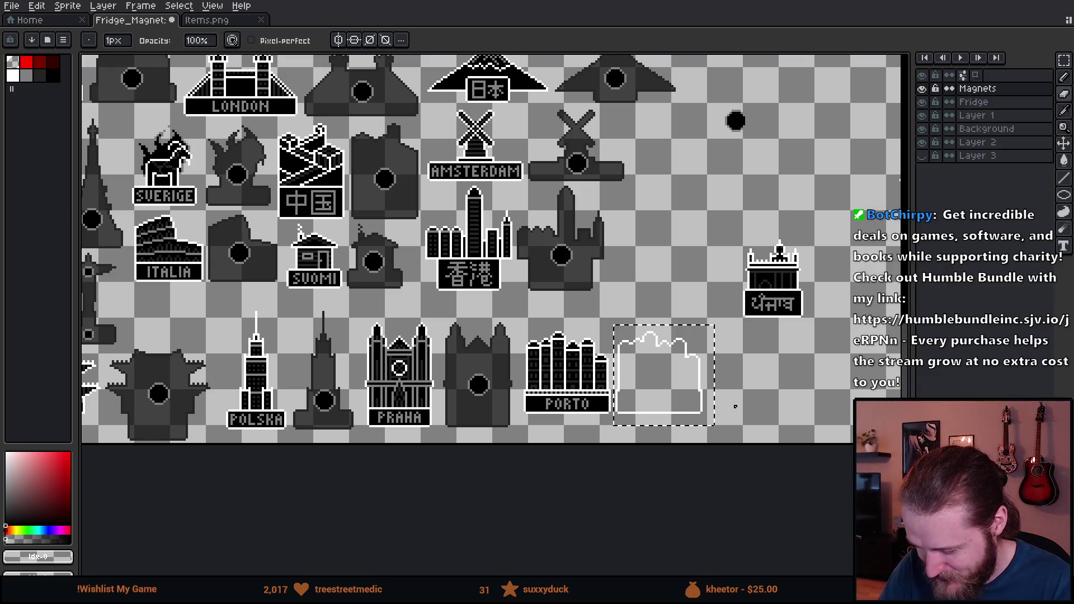
scroll(709, 391, up, 3)
mouse_move(724, 397)
mouse_down()
mouse_move(732, 411)
mouse_move(628, 421)
mouse_up()
scroll(565, 430, up, 2)
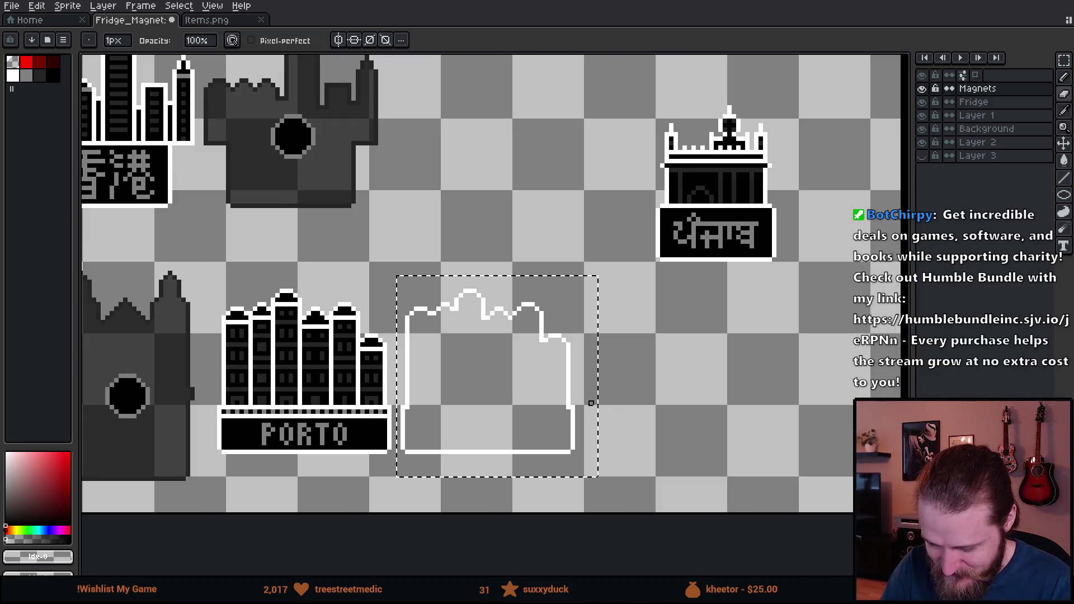
drag(566, 438, 651, 416)
Fill the Porto back's white outline with dark grey #242424
key(g)
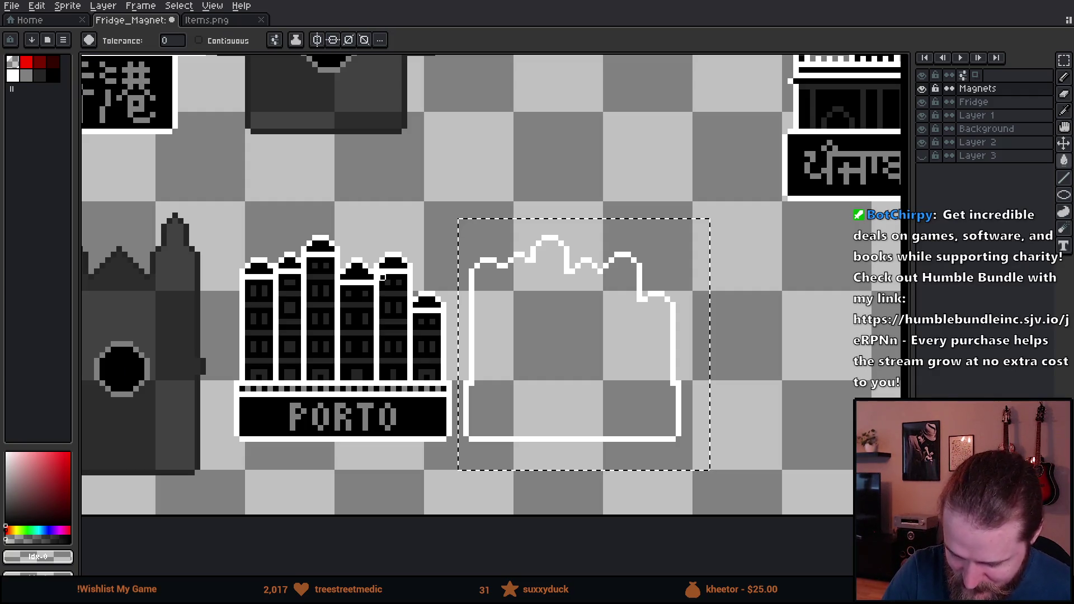
alt+click(205, 268)
click(621, 257)
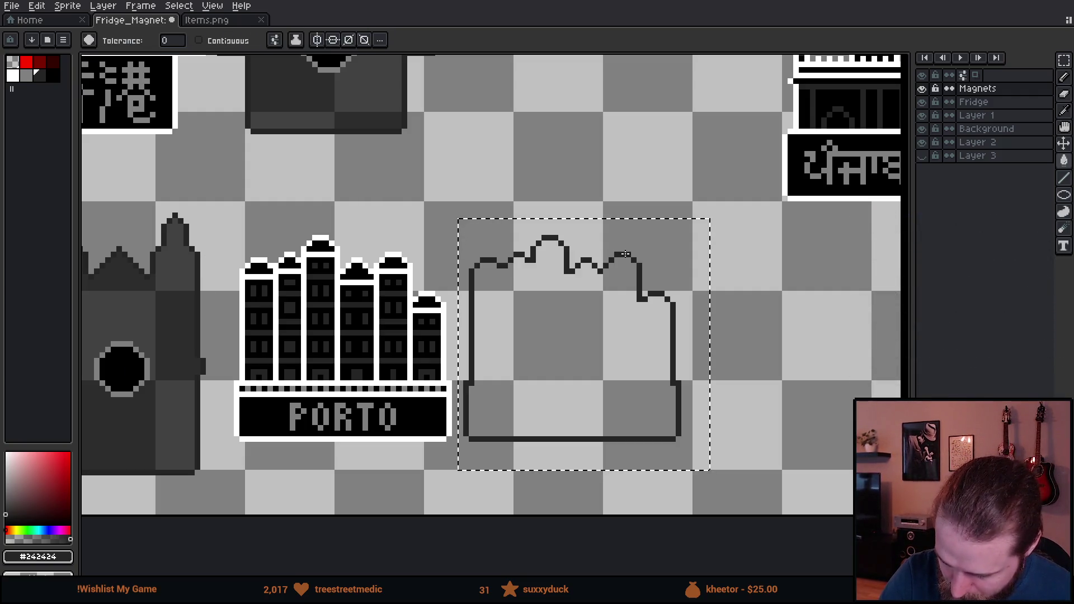
Move the black hole circle into the Porto back and fill its interior dark grey, Contiguous on
key(m)
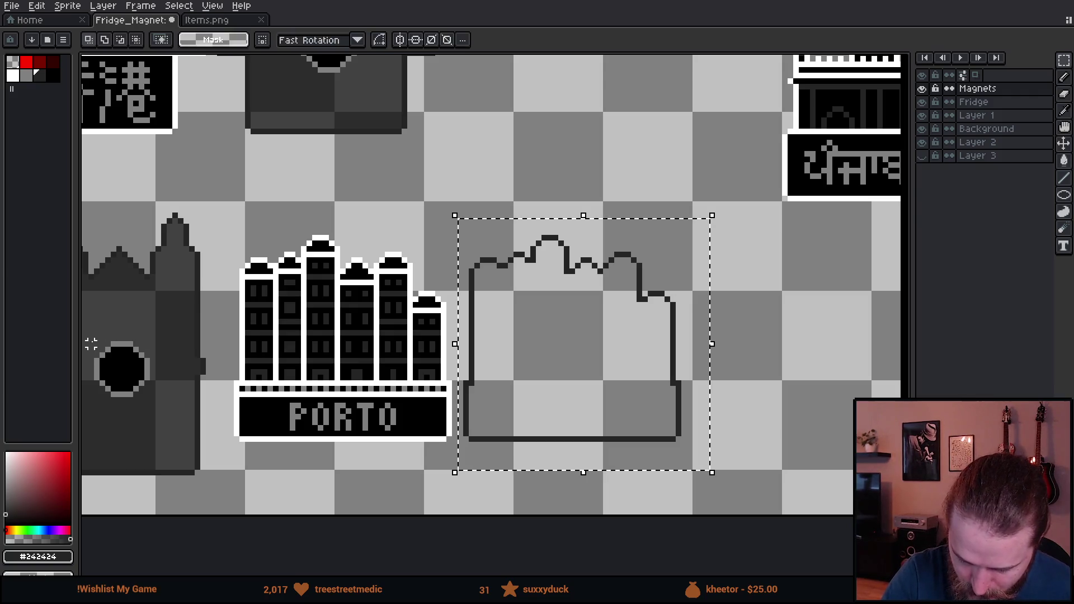
mouse_move(84, 336)
mouse_down()
mouse_move(169, 403)
mouse_move(412, 424)
mouse_move(604, 391)
mouse_up()
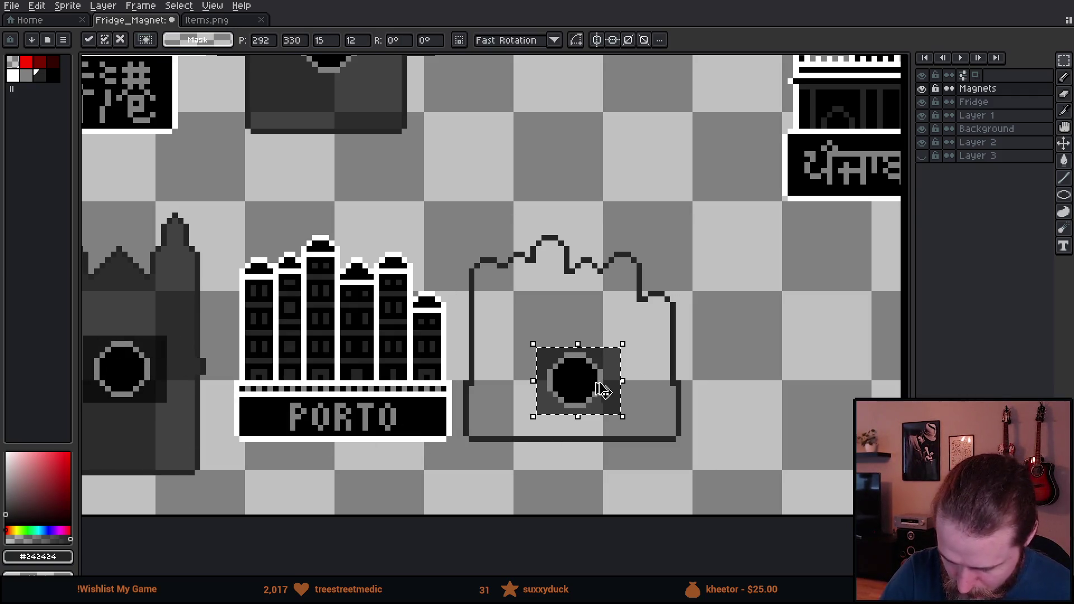
key(Escape)
mouse_move(146, 369)
mouse_down()
mouse_move(503, 434)
mouse_move(598, 373)
mouse_up()
key(g)
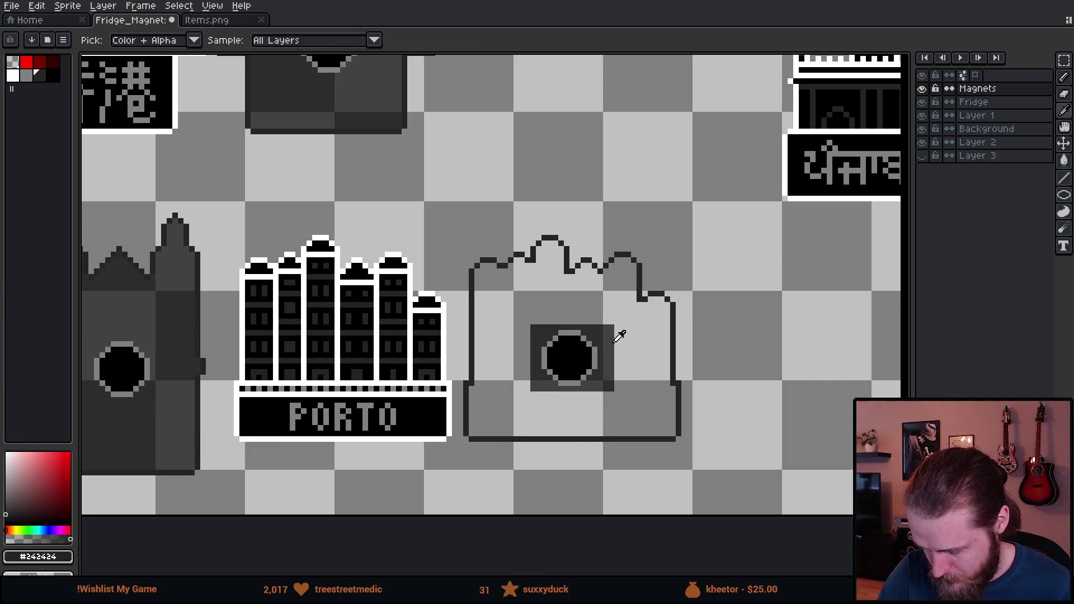
alt+click(591, 341)
click(242, 44)
click(560, 280)
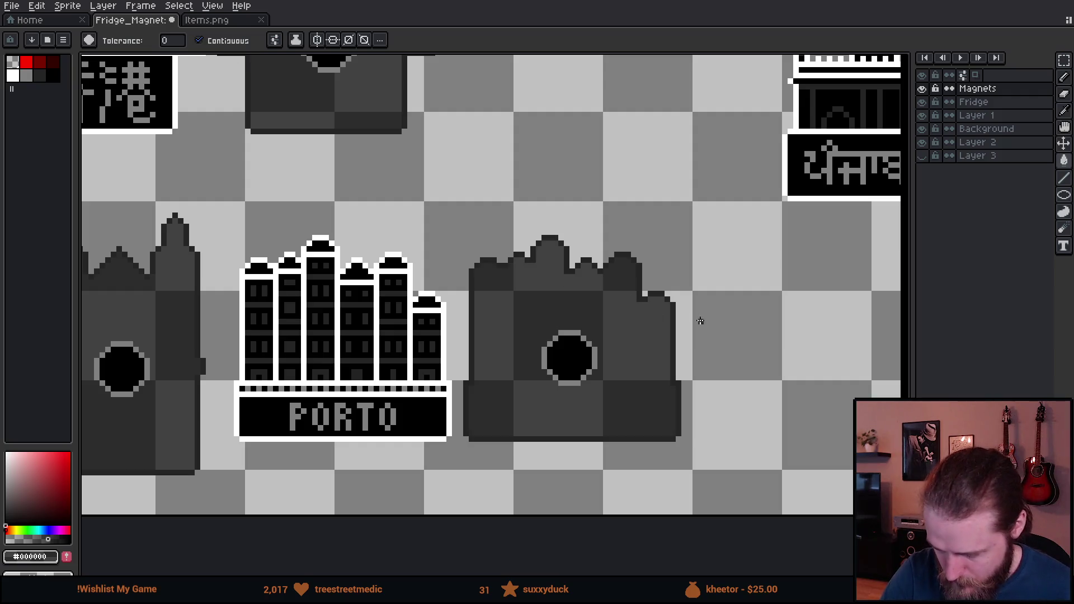
scroll(706, 370, down, 5)
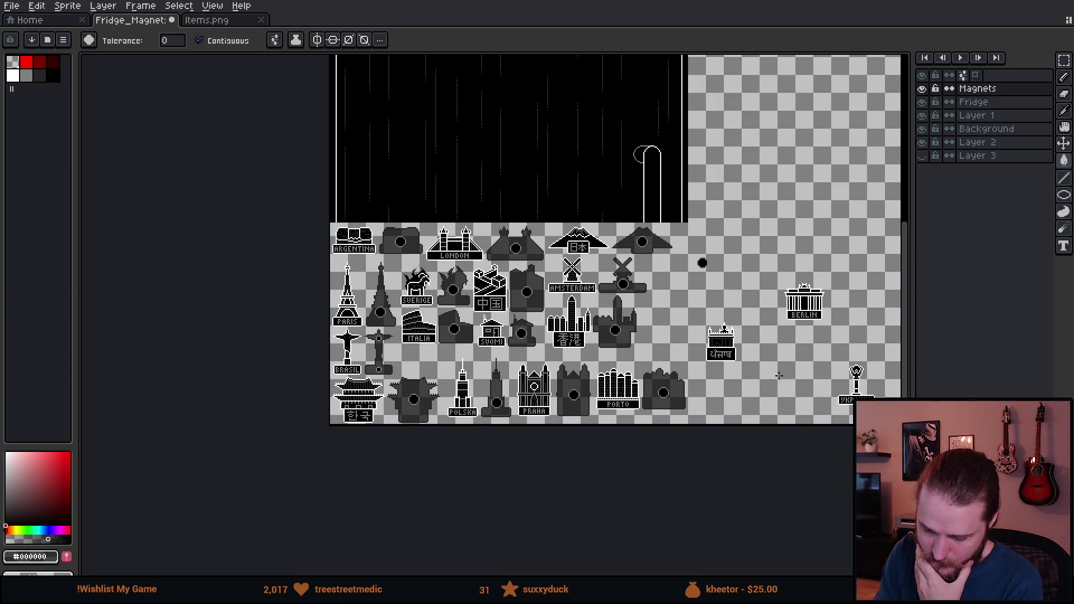
scroll(779, 375, right, 5)
scroll(794, 414, up, 5)
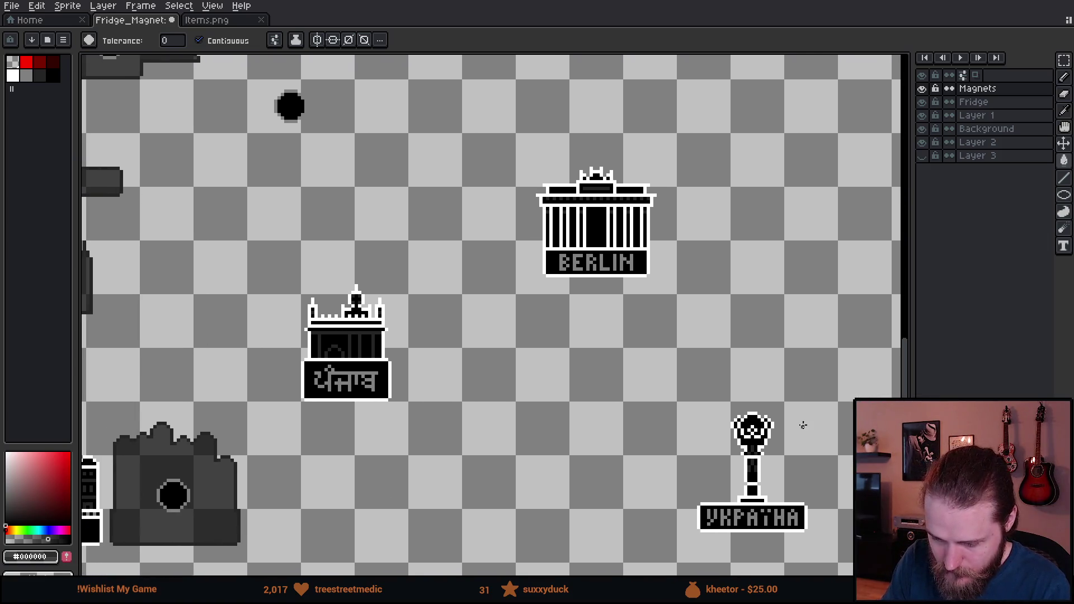
Move a stray black dot aside and drop a copy of the Punjab magnet beside the original
mouse_move(532, 418)
mouse_down()
mouse_move(640, 468)
mouse_move(724, 478)
mouse_up()
key(m)
drag(450, 124, 598, 228)
drag(538, 189, 643, 157)
mouse_move(445, 312)
mouse_down()
mouse_move(628, 458)
mouse_move(631, 472)
mouse_up()
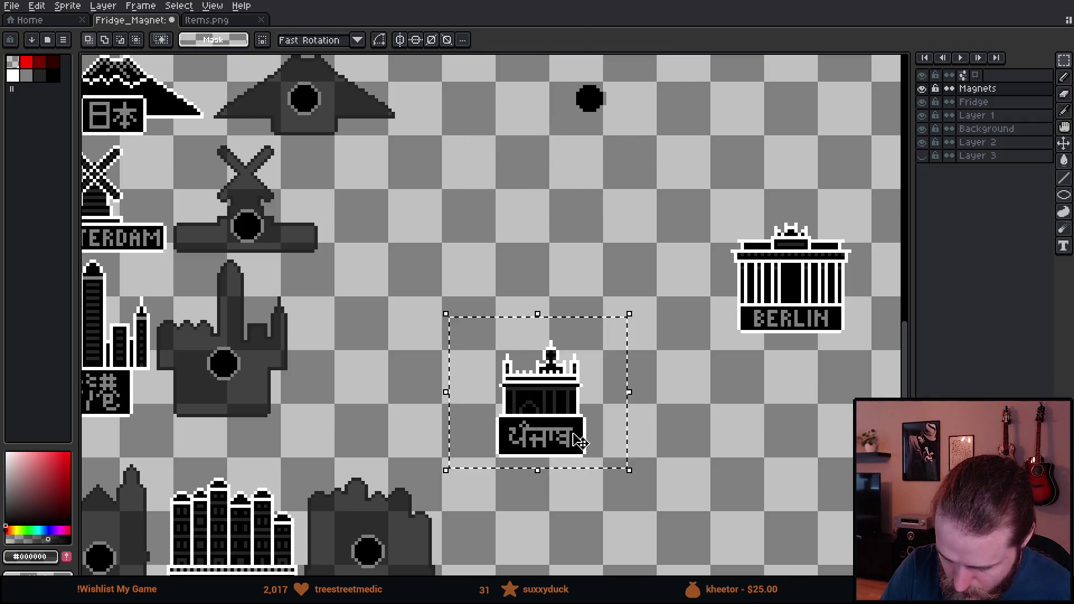
mouse_move(579, 433)
mouse_down()
mouse_move(393, 433)
mouse_move(384, 446)
mouse_move(452, 442)
mouse_up()
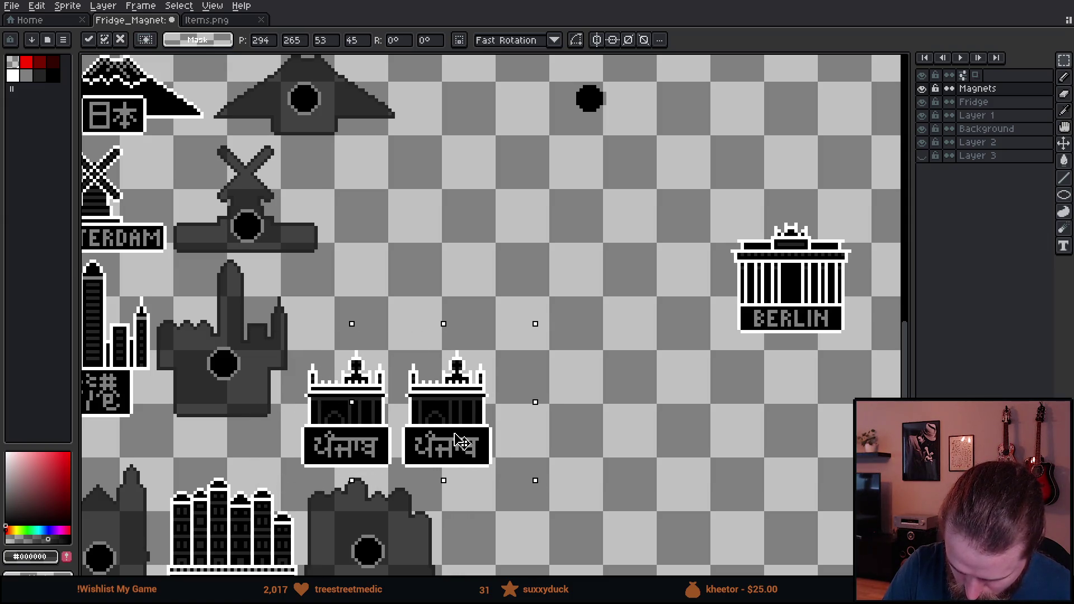
click(593, 455)
scroll(593, 456, up, 5)
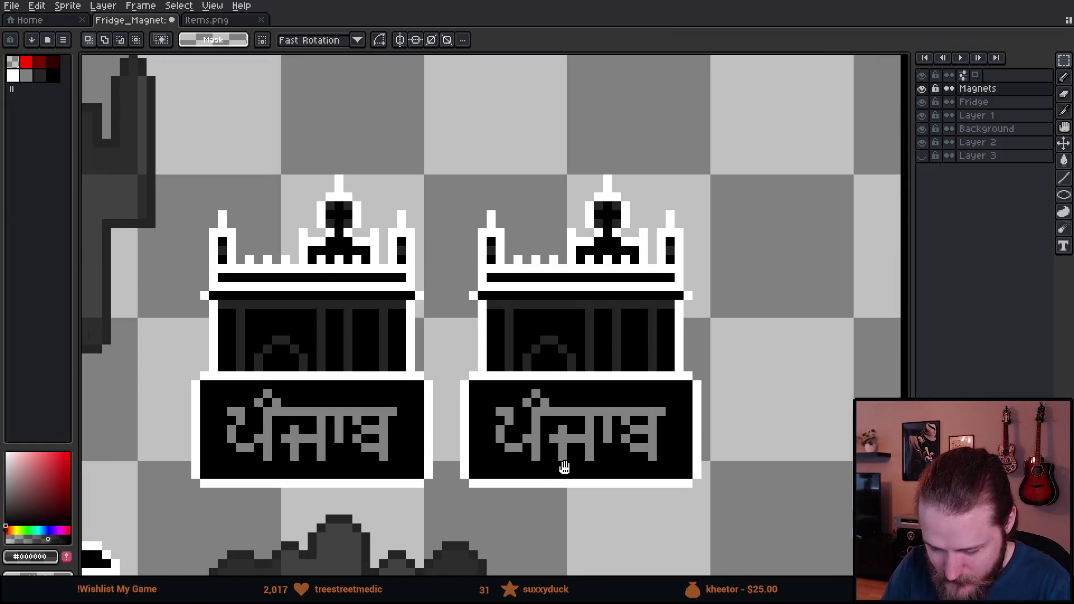
drag(564, 466, 658, 437)
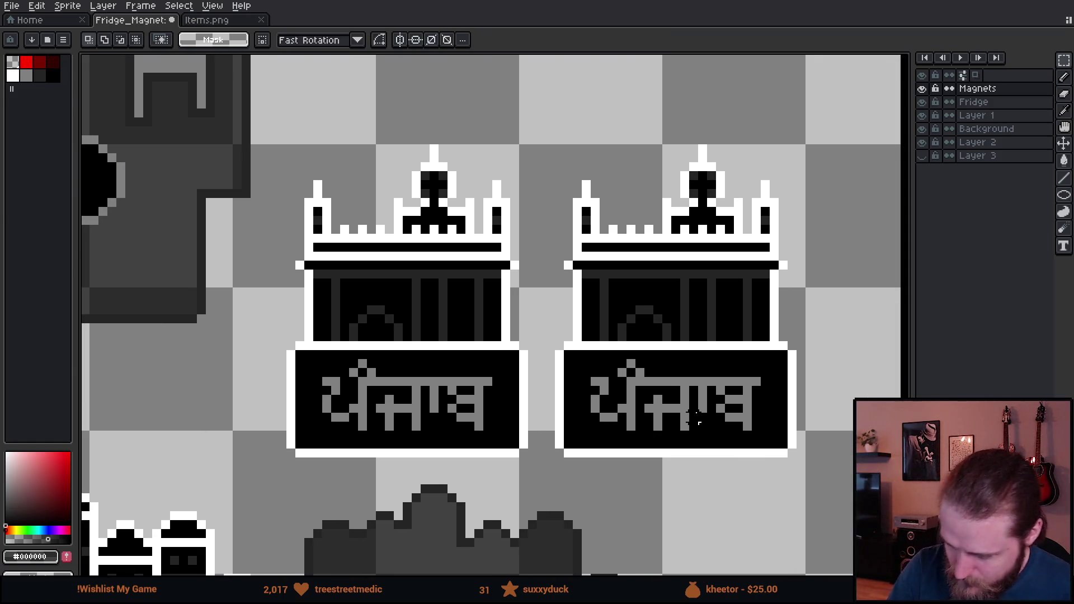
Clear the copy's dark interior and lettering to transparent with Contiguous off
drag(538, 155, 797, 475)
key(w)
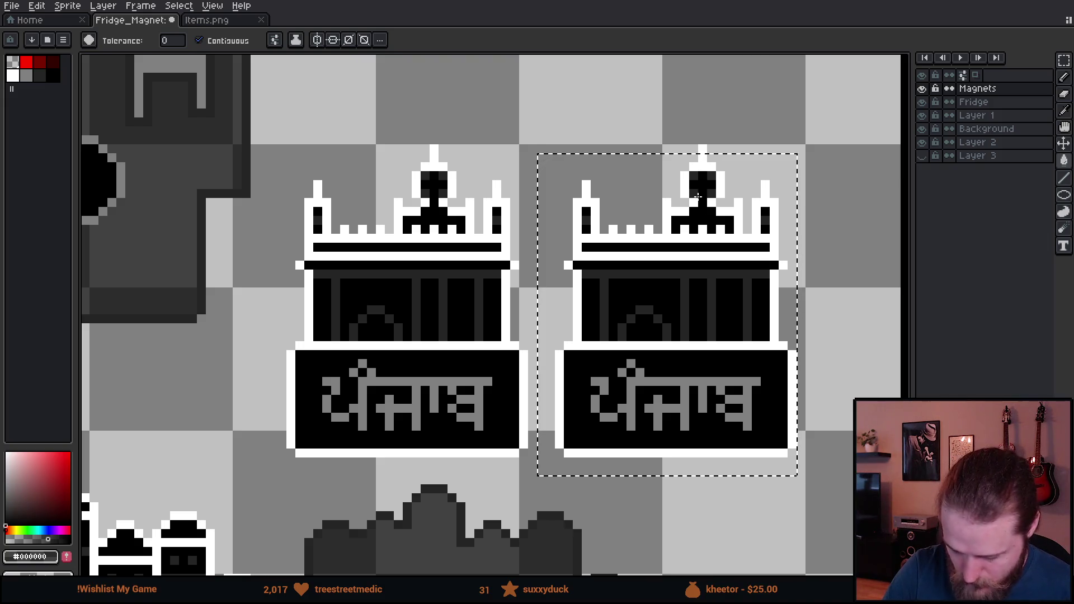
drag(618, 72, 743, 154)
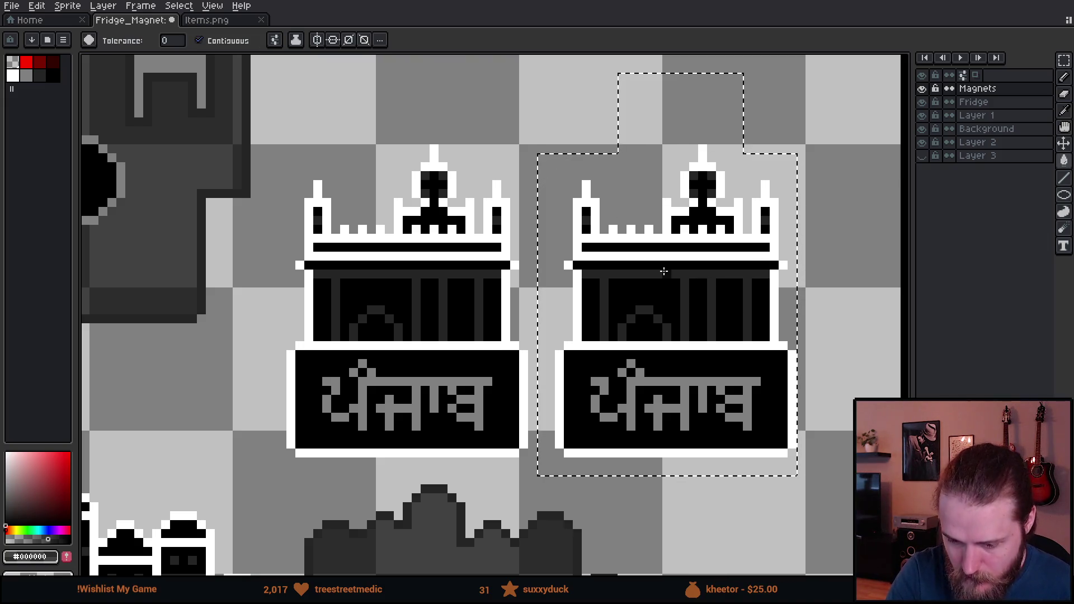
click(15, 63)
click(685, 293)
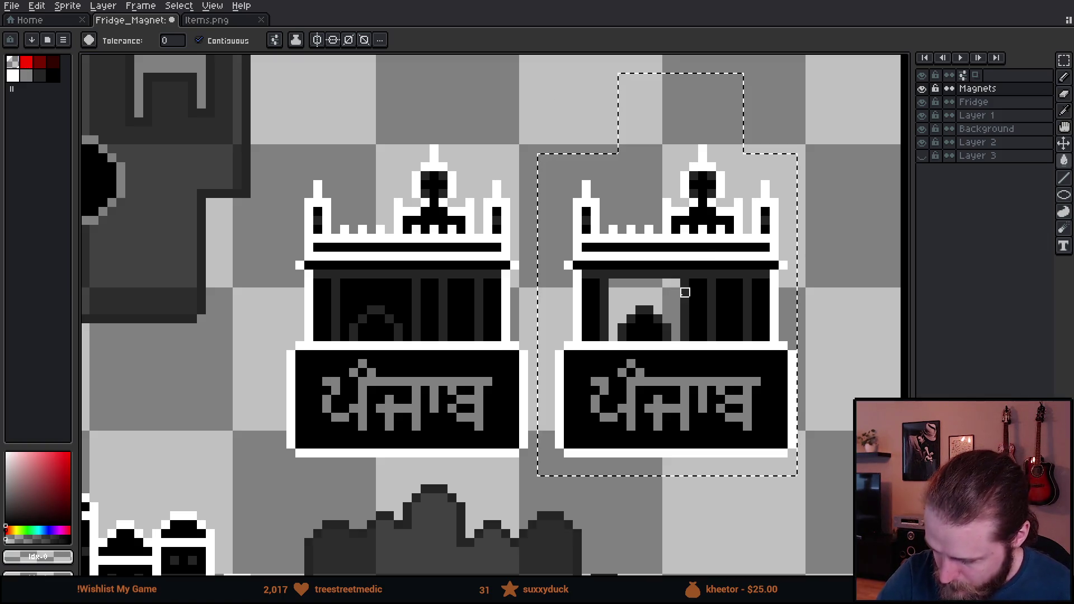
click(224, 40)
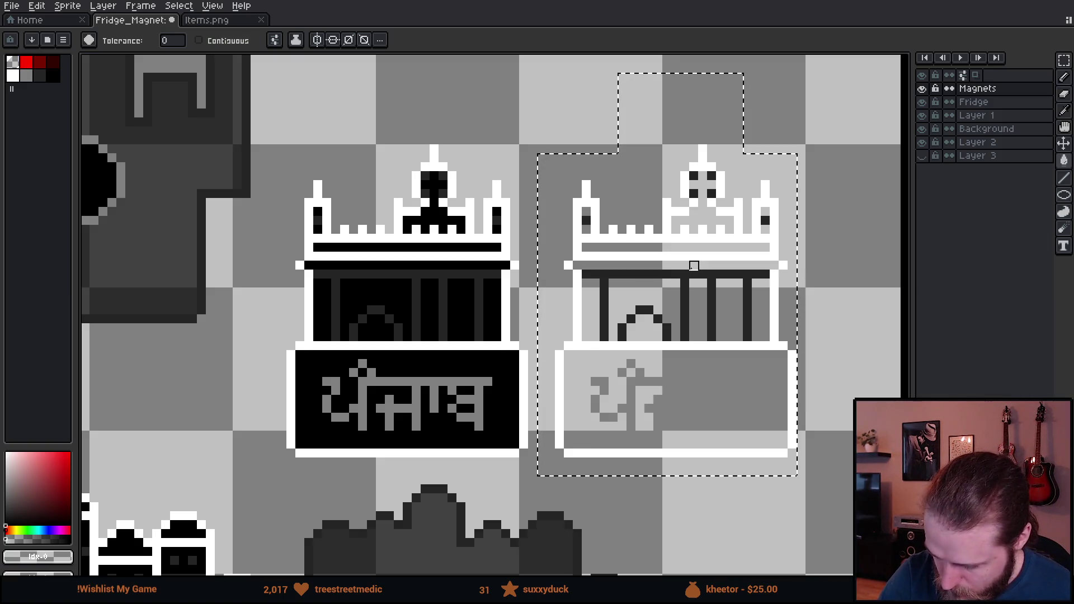
click(640, 381)
Erase stray white pixels on the copy's ledge with the pencil
key(b)
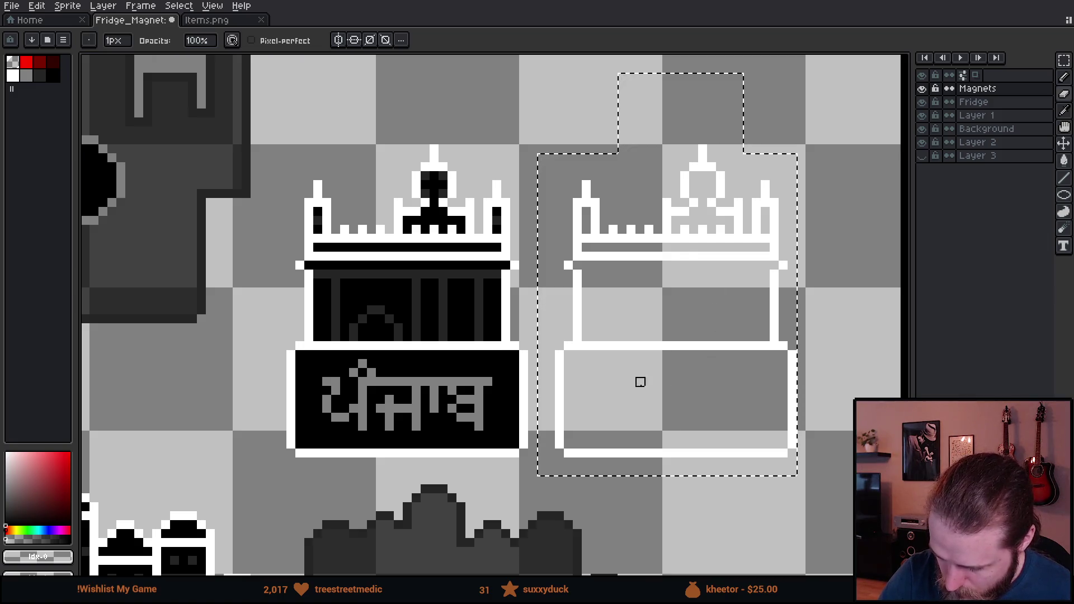
drag(658, 346, 640, 346)
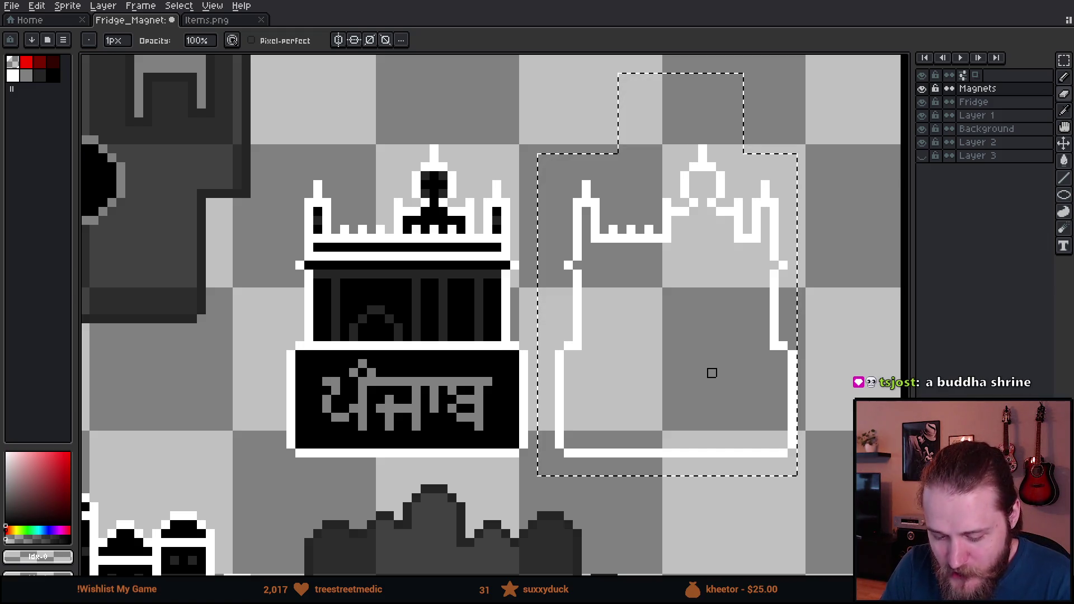
scroll(711, 373, down, 4)
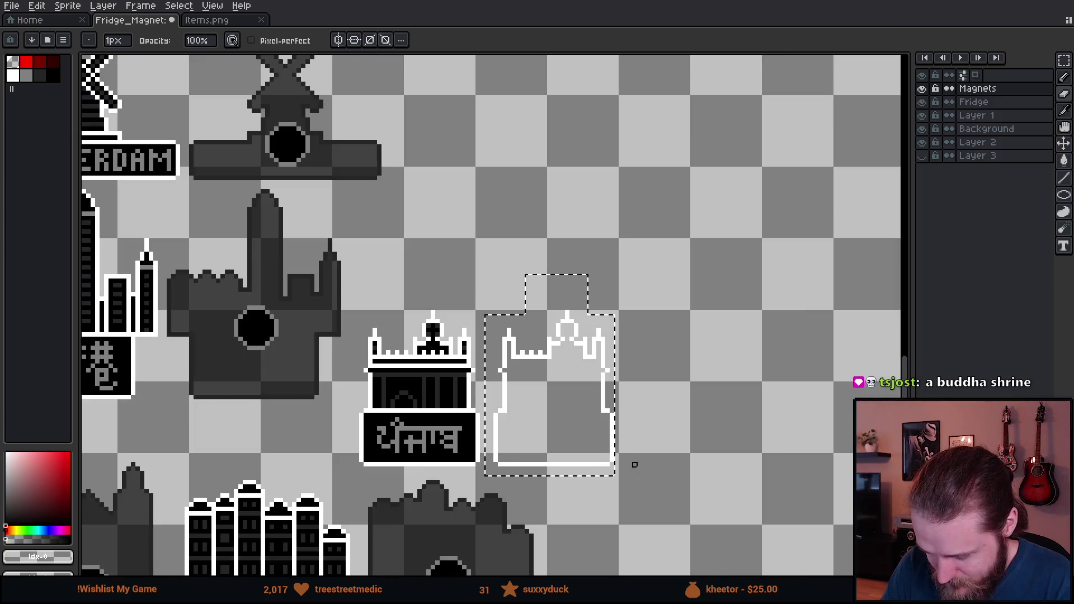
scroll(715, 434, down, 1)
scroll(745, 461, down, 3)
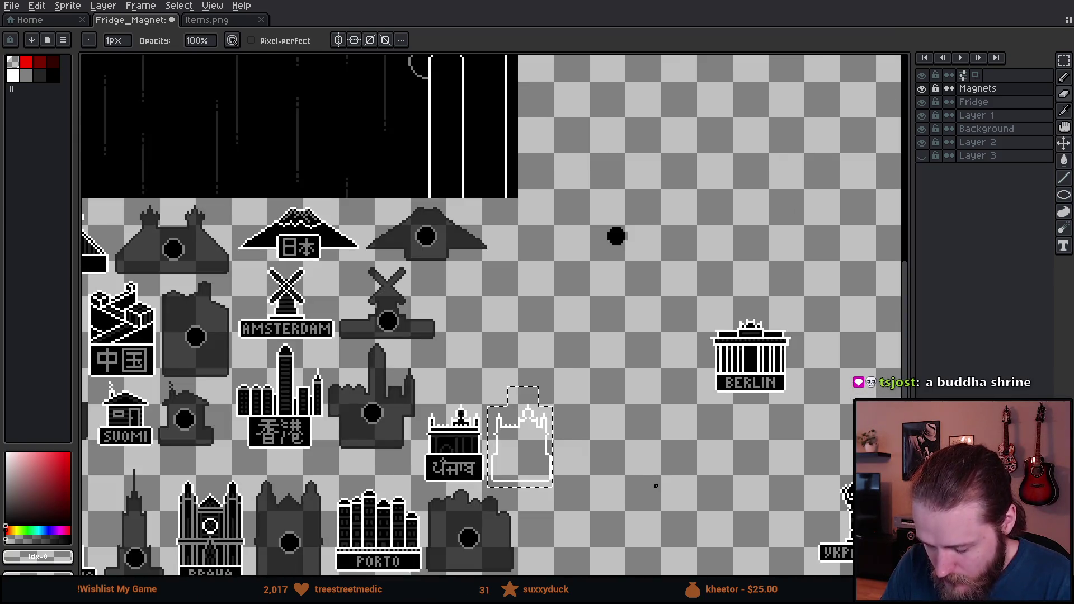
scroll(681, 497, up, 4)
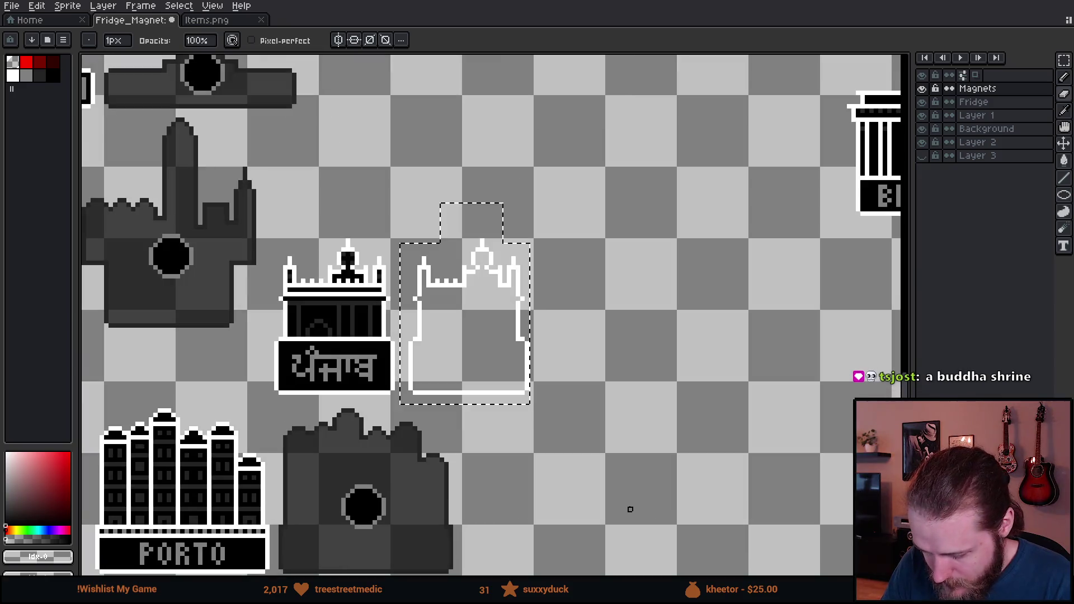
scroll(576, 498, up, 1)
drag(558, 486, 597, 497)
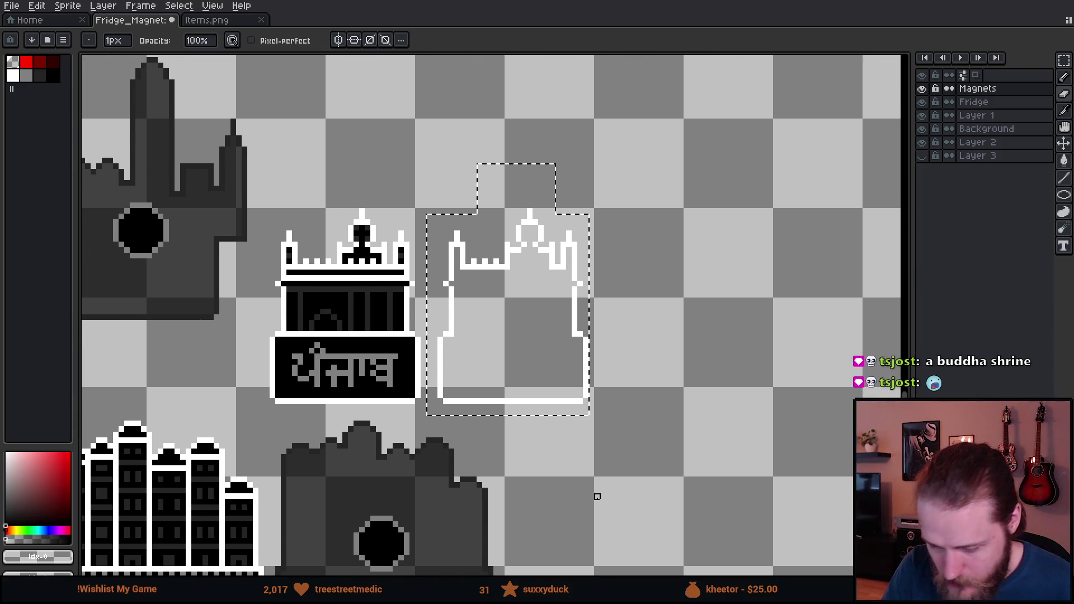
key(g)
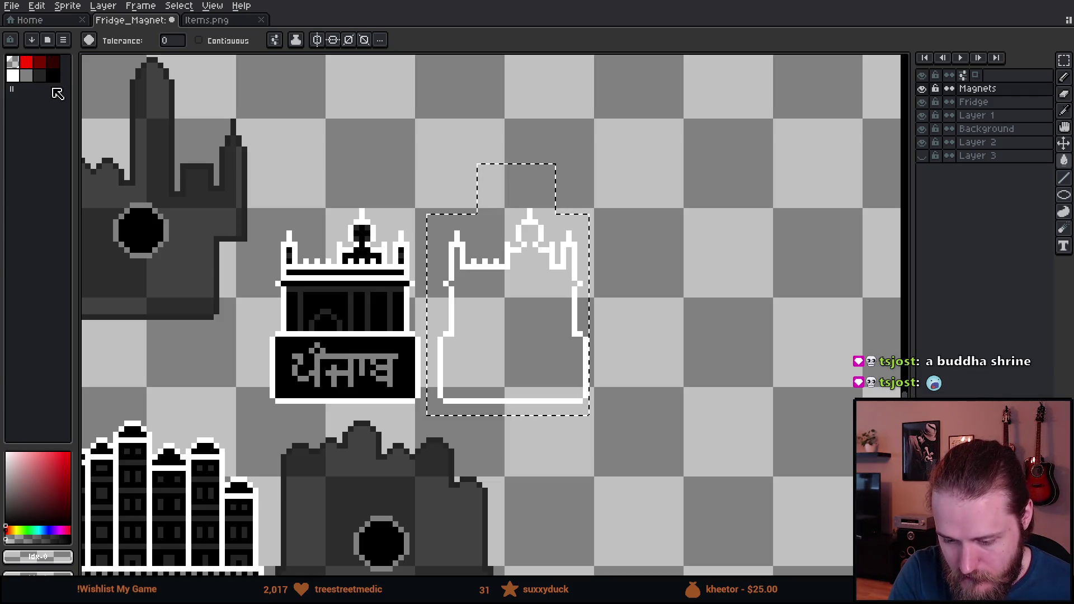
Recolour the Punjab copy's outline dark grey and copy a hole circle from the magnet below into it
click(39, 75)
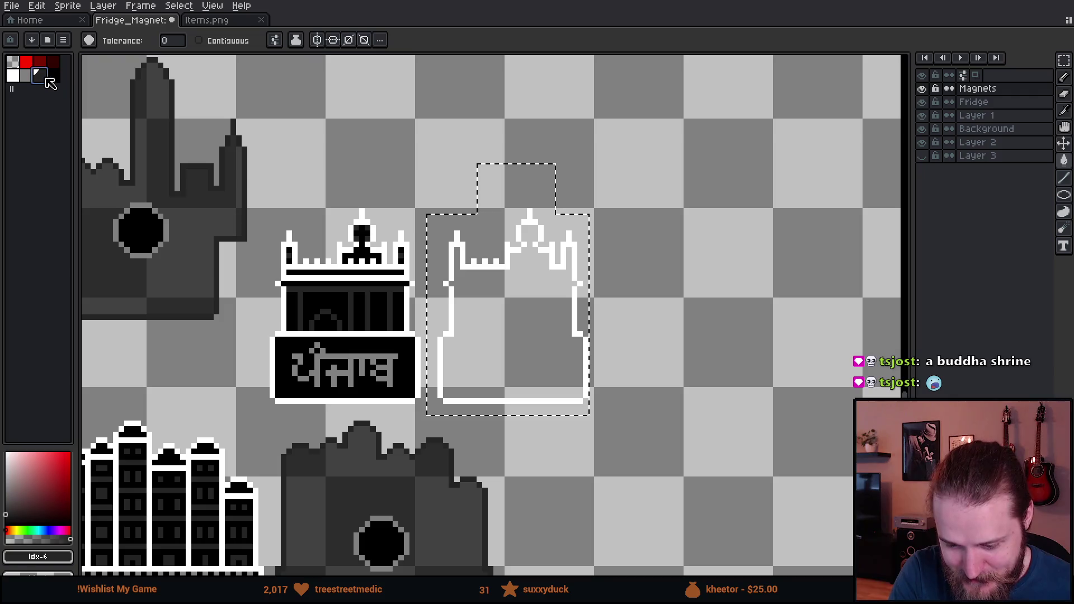
click(569, 245)
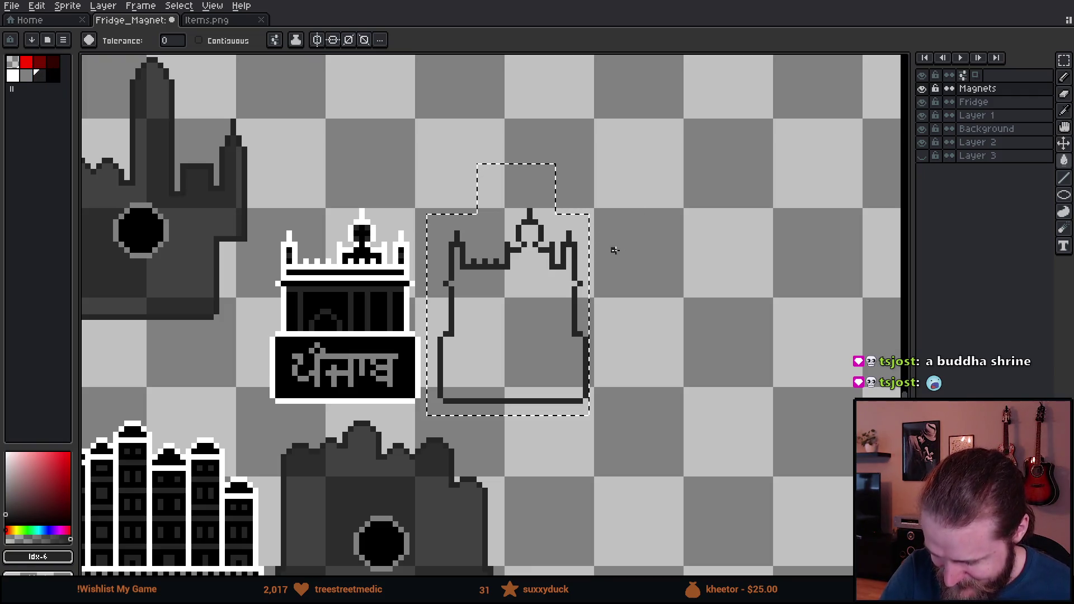
drag(546, 372, 568, 324)
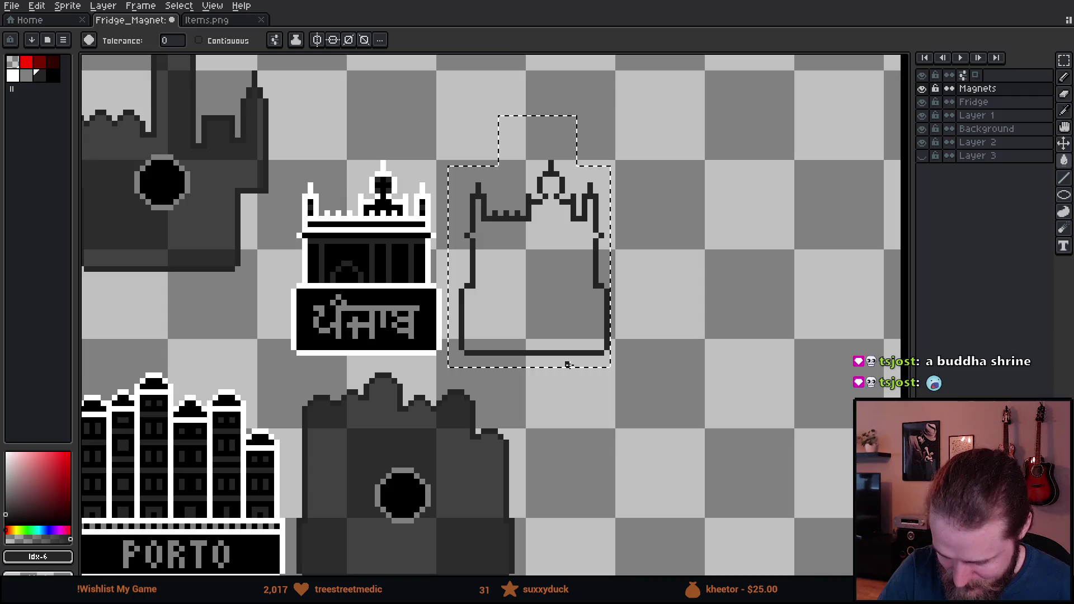
key(m)
key(ctrl+d)
mouse_move(362, 455)
mouse_down()
mouse_move(405, 515)
mouse_move(442, 530)
mouse_up()
mouse_move(403, 491)
mouse_down()
mouse_move(509, 412)
mouse_move(559, 295)
mouse_up()
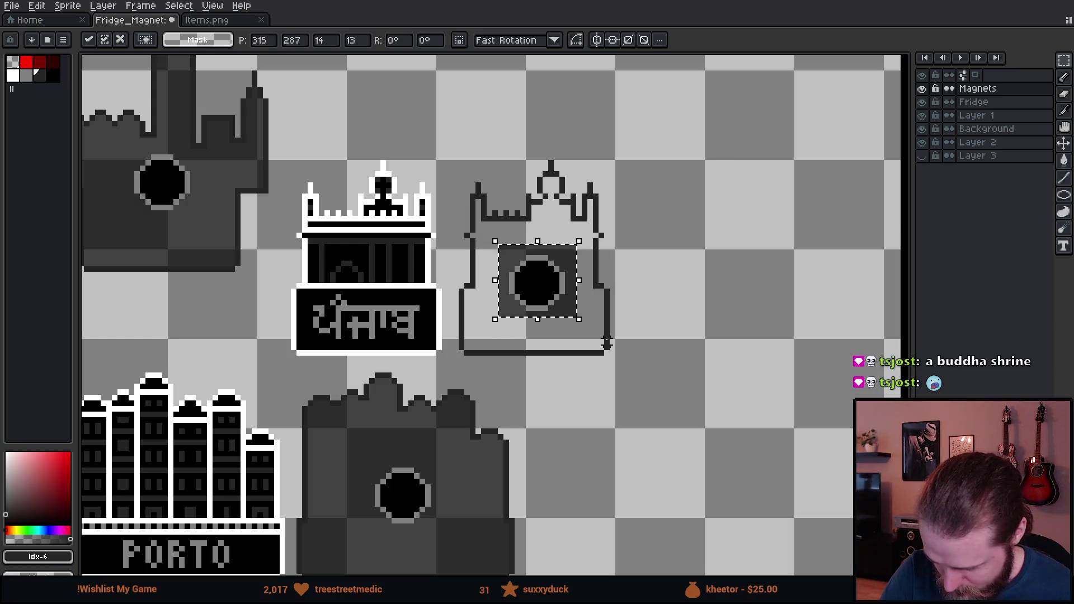
key(Return)
Fill the shrine back's interior dark grey with a contiguous fill
key(g)
click(199, 41)
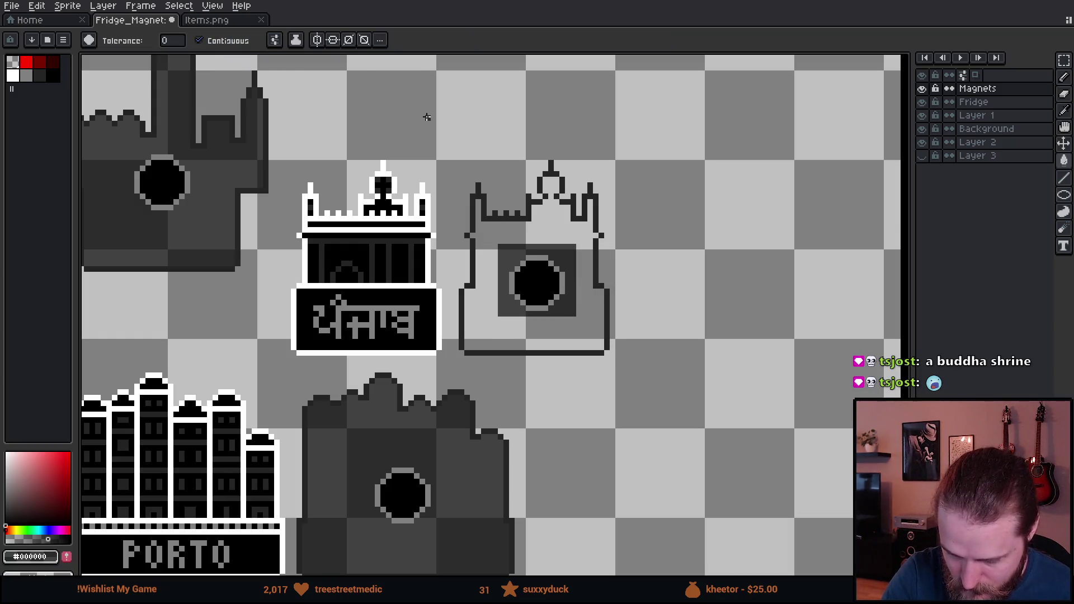
click(560, 225)
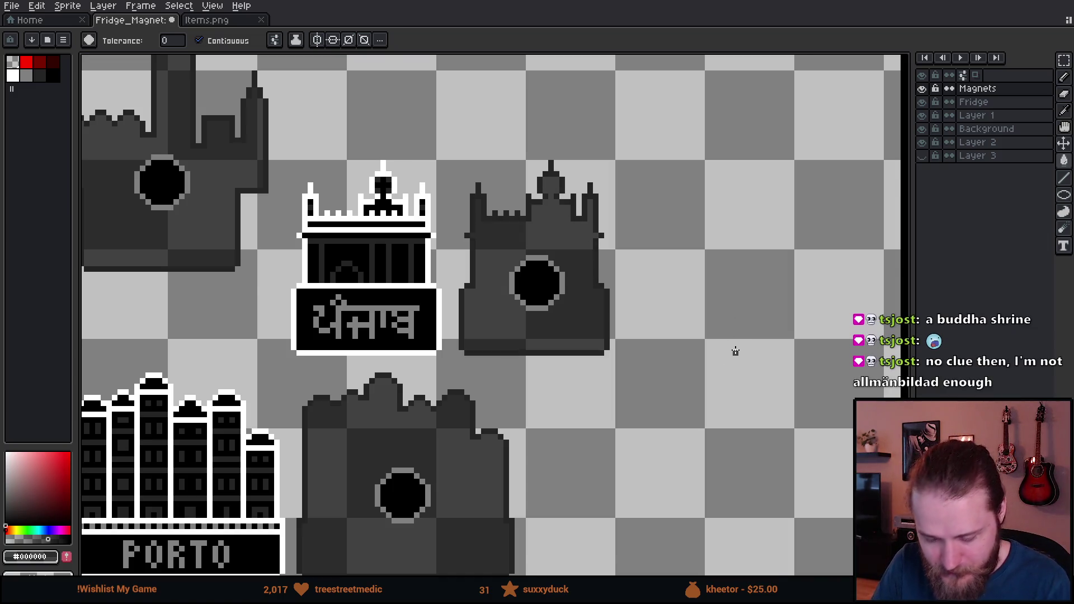
scroll(733, 352, down, 3)
drag(825, 366, 592, 431)
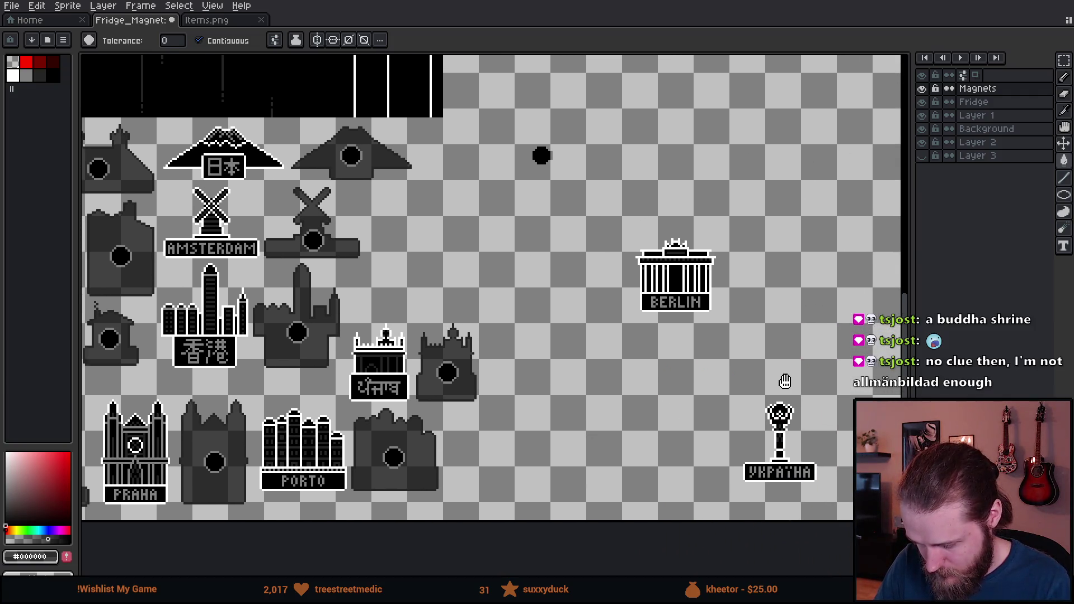
Select the BERLIN magnet and move it left toward the other magnets
drag(784, 379, 730, 380)
mouse_move(800, 379)
mouse_down()
mouse_move(682, 442)
mouse_move(580, 455)
mouse_move(739, 382)
mouse_up()
key(m)
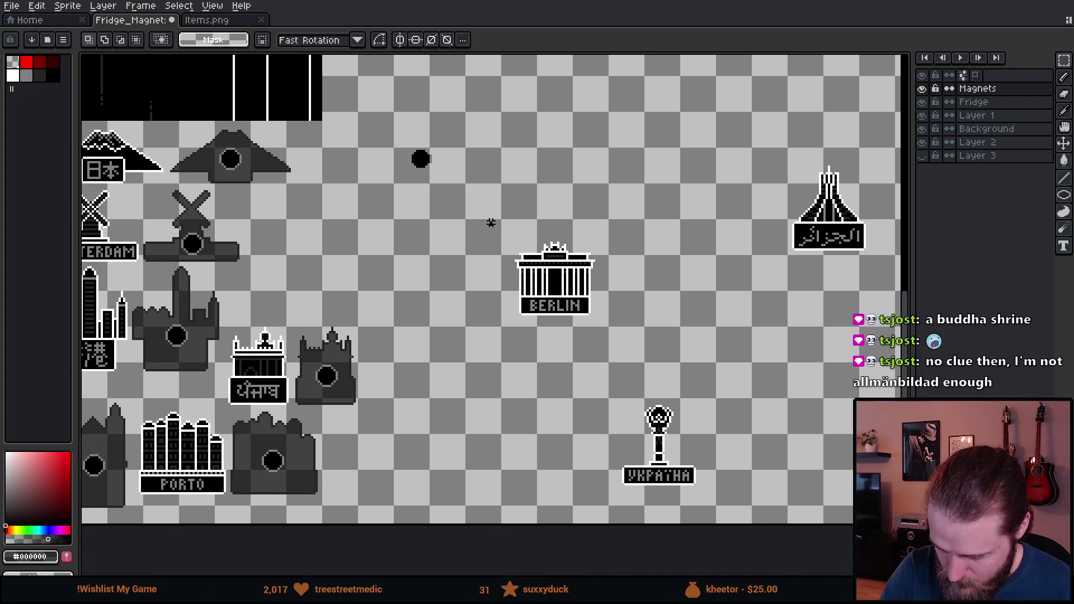
drag(492, 220, 643, 344)
drag(430, 394, 777, 370)
mouse_move(328, 358)
mouse_down()
mouse_move(607, 366)
mouse_move(476, 404)
mouse_move(162, 413)
mouse_up()
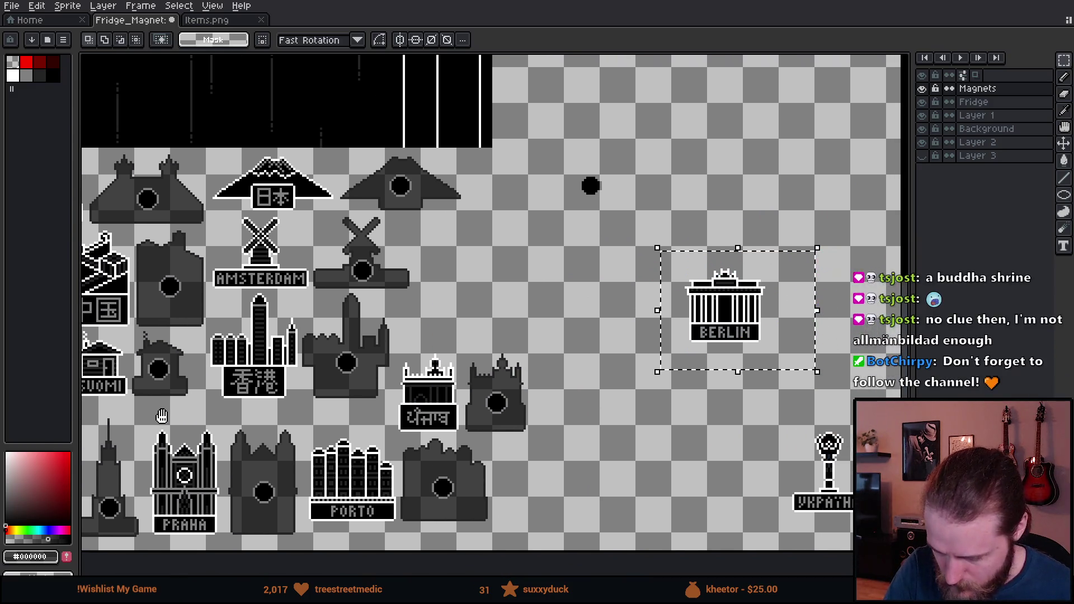
mouse_move(743, 353)
mouse_down()
mouse_move(643, 280)
mouse_move(526, 277)
mouse_up()
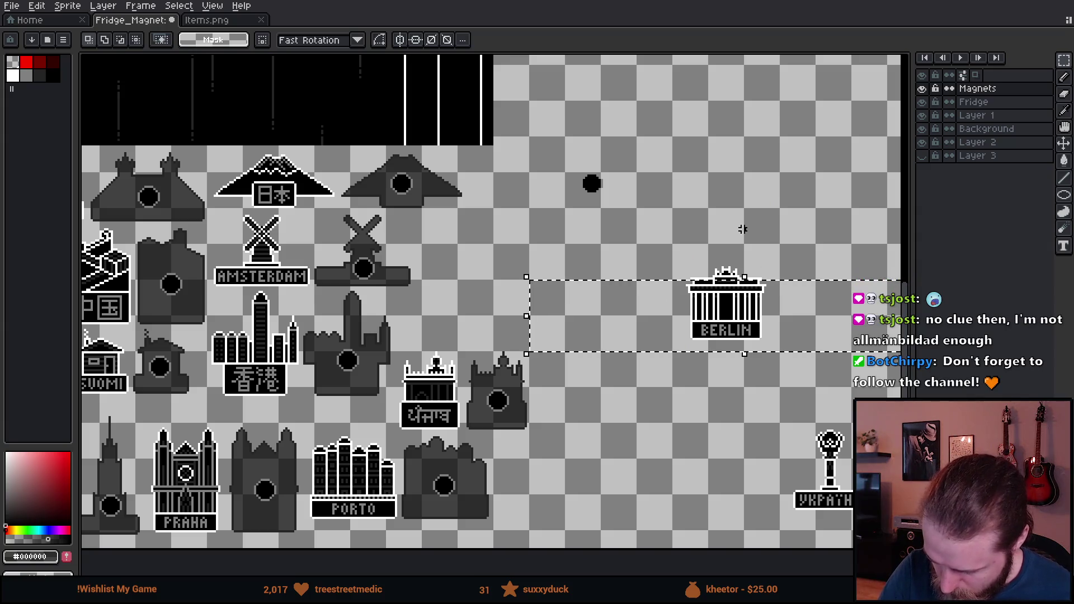
mouse_move(641, 238)
mouse_down()
mouse_move(742, 232)
mouse_move(785, 375)
mouse_up()
mouse_move(755, 336)
mouse_down()
mouse_move(572, 307)
mouse_move(482, 336)
mouse_move(462, 326)
mouse_up()
Place a copy of the BERLIN magnet beside the original and pick transparent as fill colour
scroll(478, 322, up, 2)
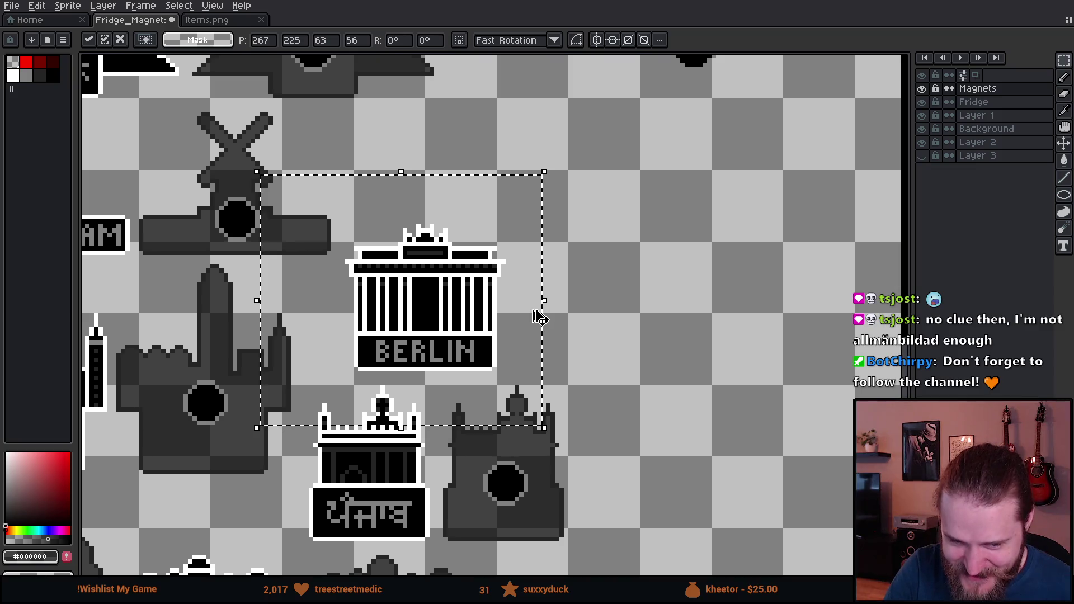
mouse_move(432, 318)
mouse_down()
mouse_move(611, 327)
mouse_move(599, 319)
mouse_up()
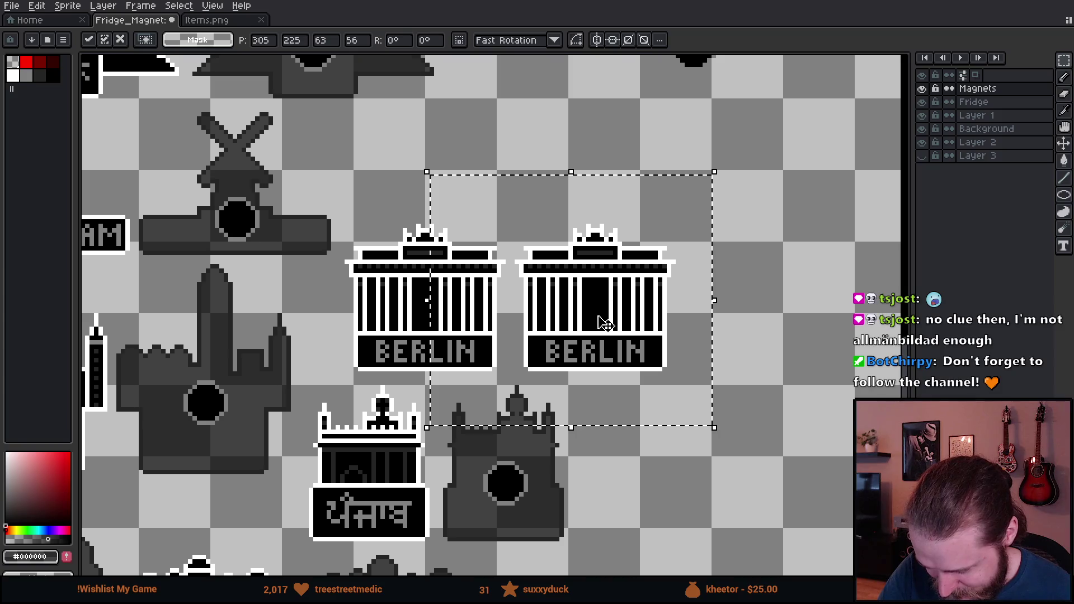
click(673, 473)
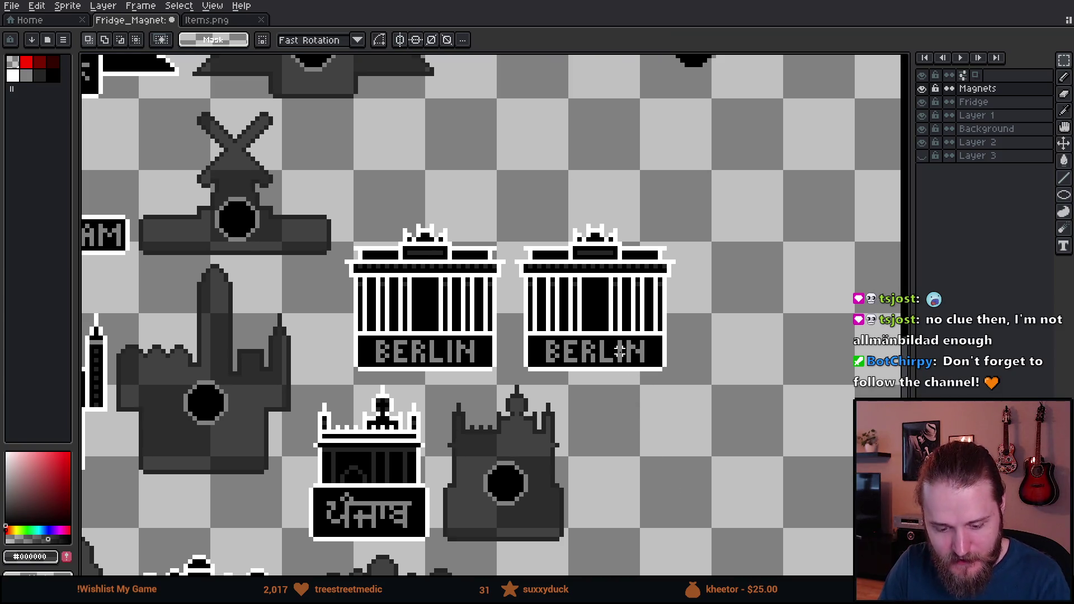
scroll(620, 351, up, 2)
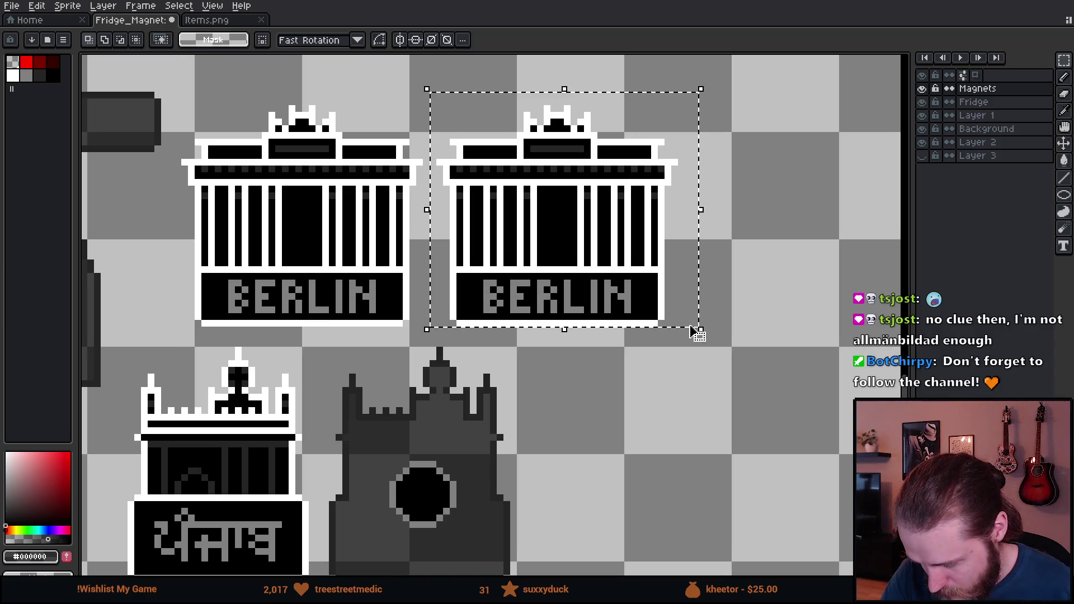
key(g)
click(28, 75)
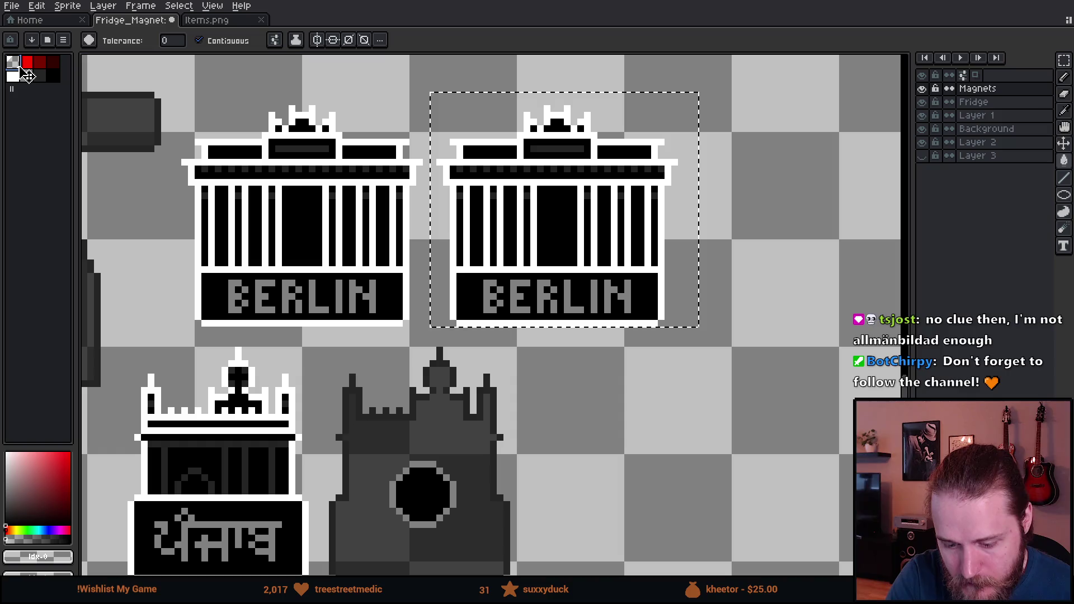
With Contiguous off, clear the copy's black and erase its pillars and lettering with a larger brush
click(226, 40)
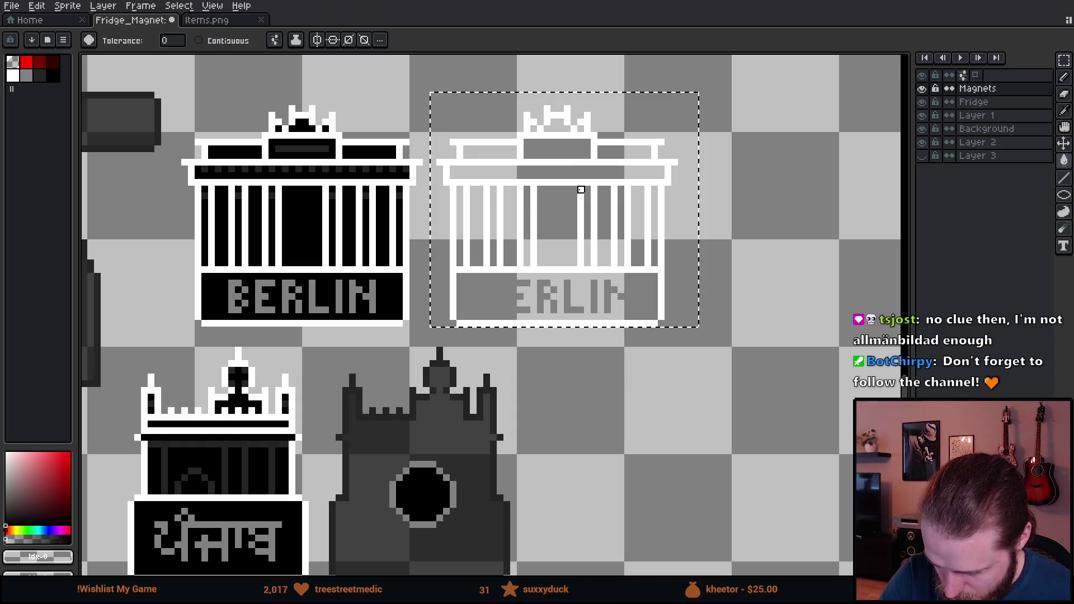
key(b)
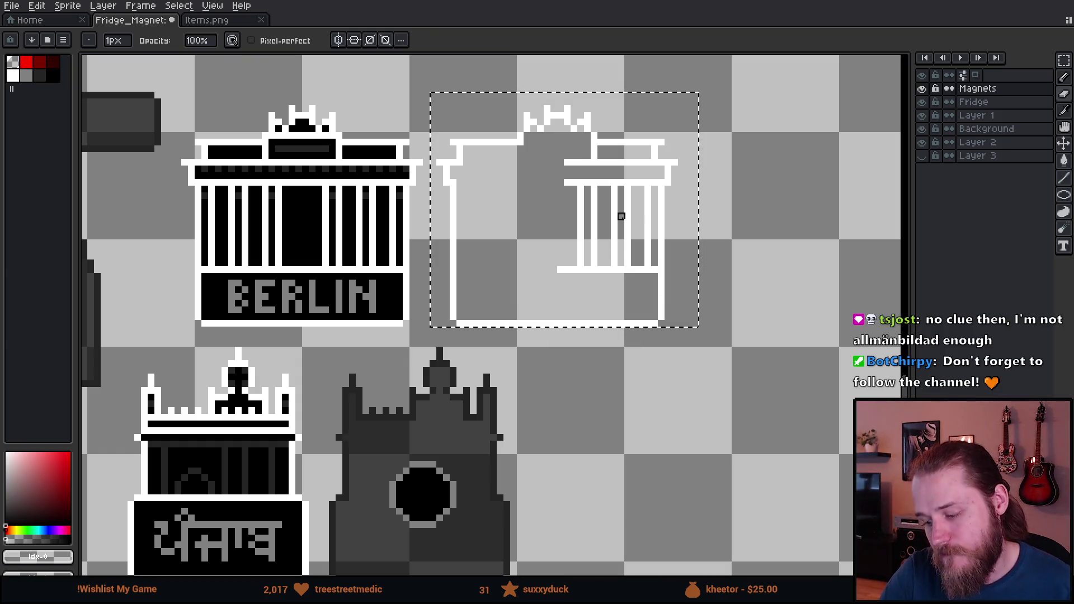
key(plus)
key(plus)
key(plus)
drag(570, 234, 591, 227)
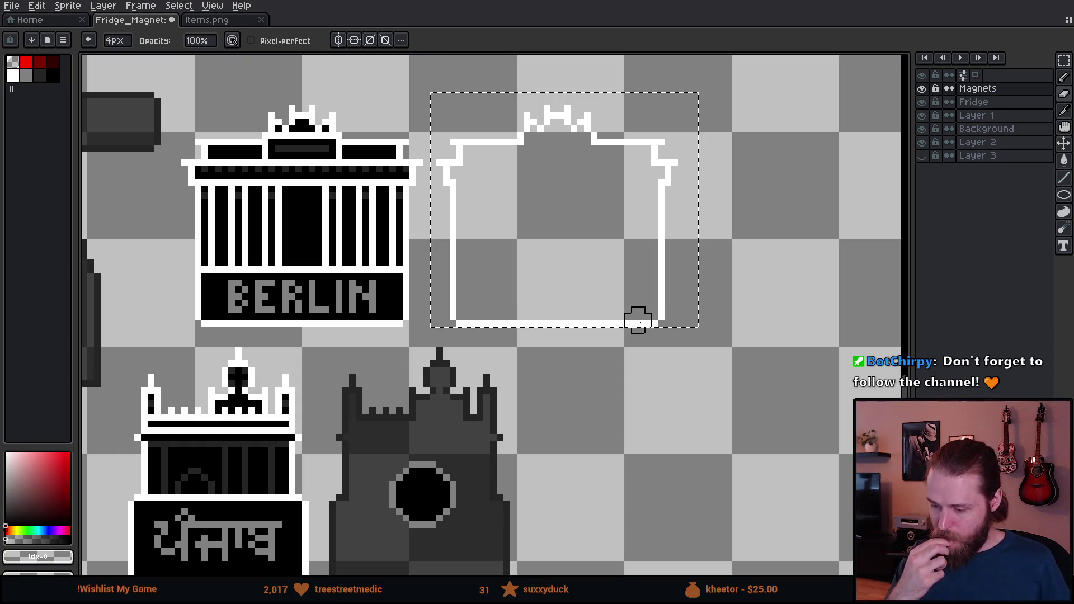
Fill the copy's white outline dark grey and begin sketching detail inside it
key(g)
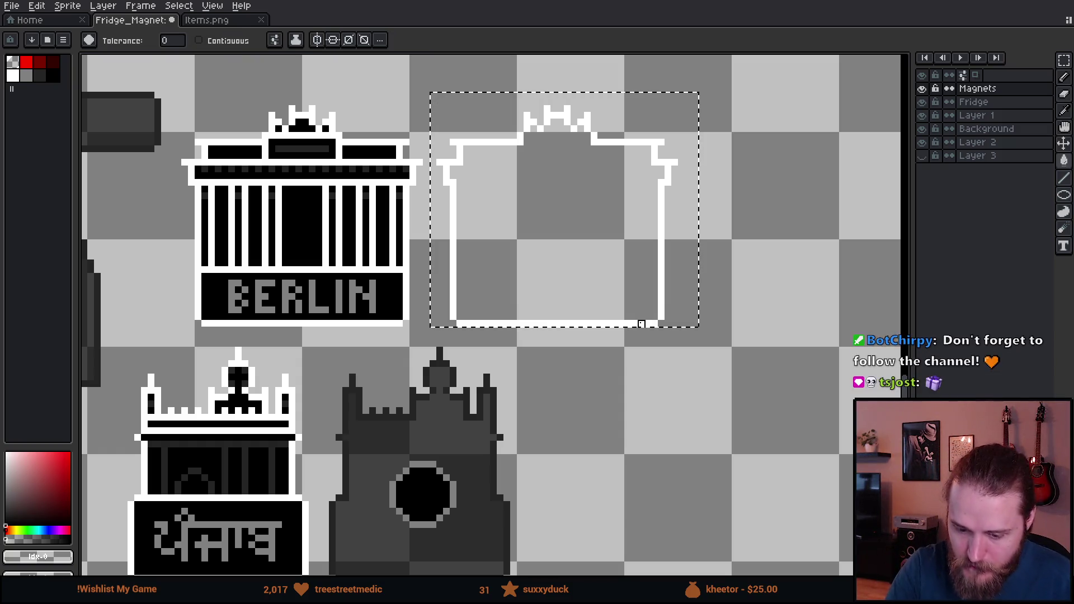
click(39, 76)
click(601, 142)
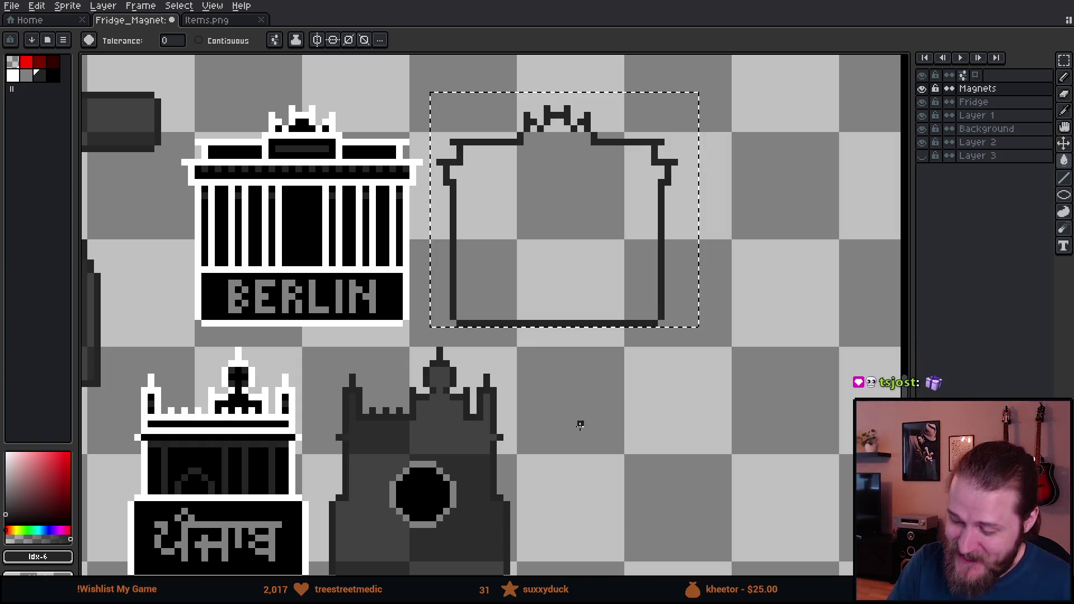
key(ctrl+z)
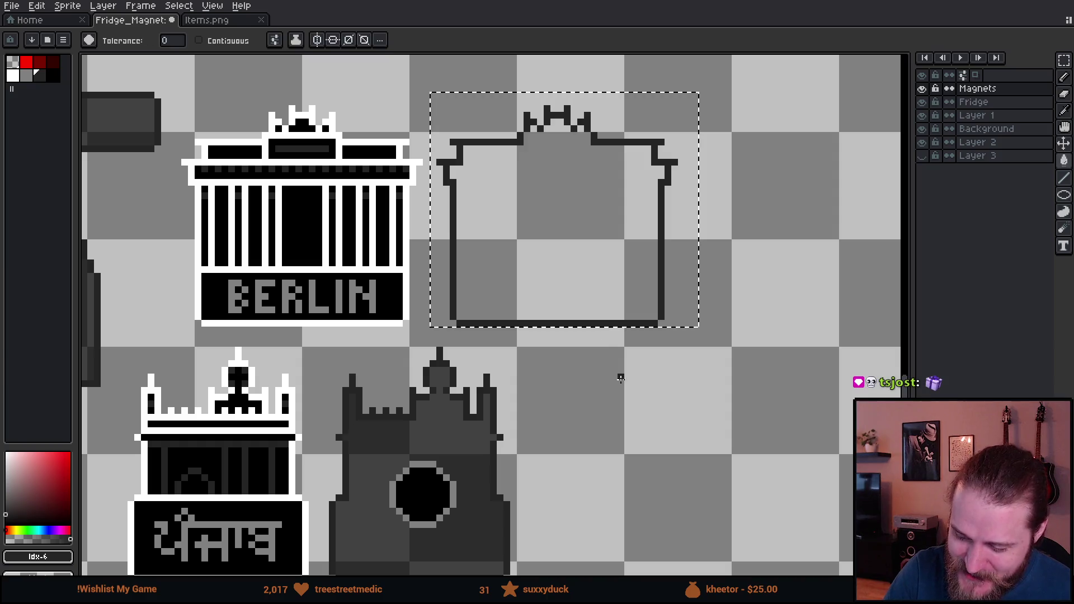
scroll(638, 410, up, 2)
scroll(638, 410, left, 3)
key(b)
shift+click(721, 226)
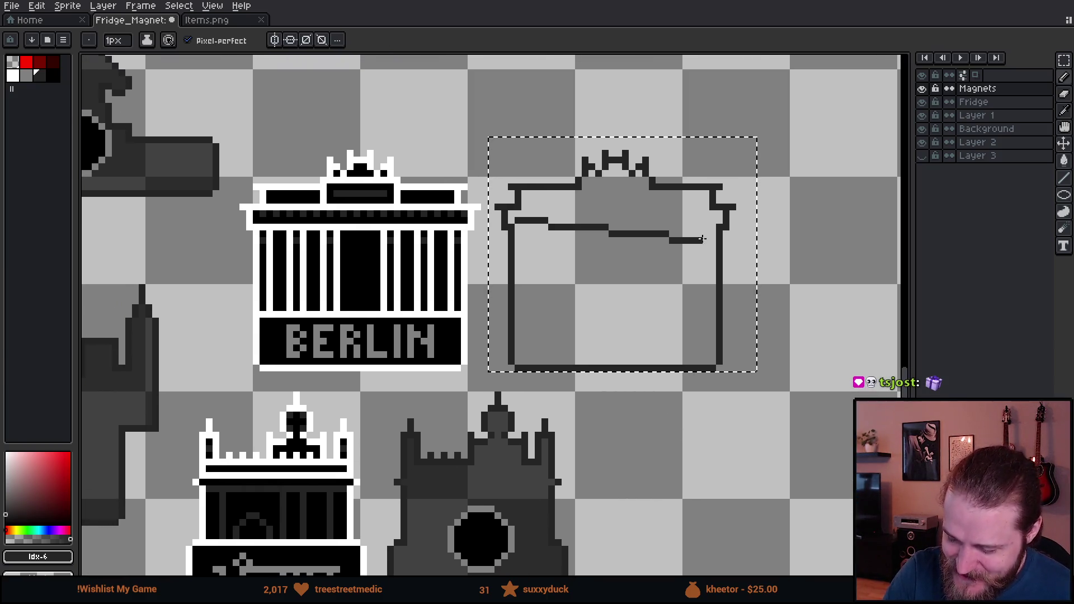
Sketch a bow and ribbon strokes inside the Berlin outline, then undo them
mouse_move(590, 190)
mouse_down()
mouse_move(646, 198)
mouse_move(610, 347)
mouse_up()
drag(624, 204, 628, 345)
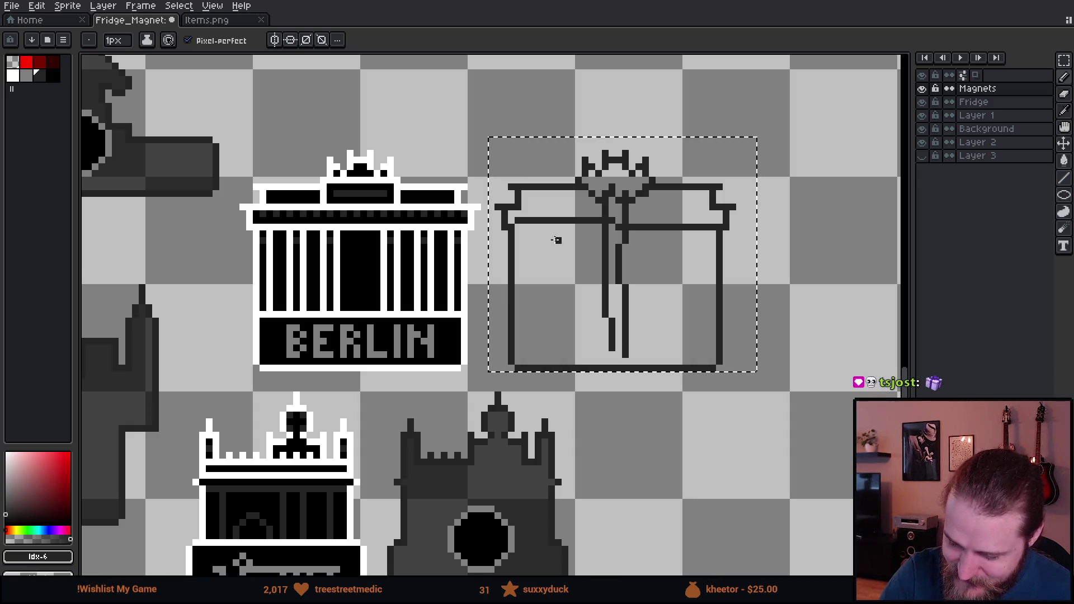
drag(562, 198, 710, 199)
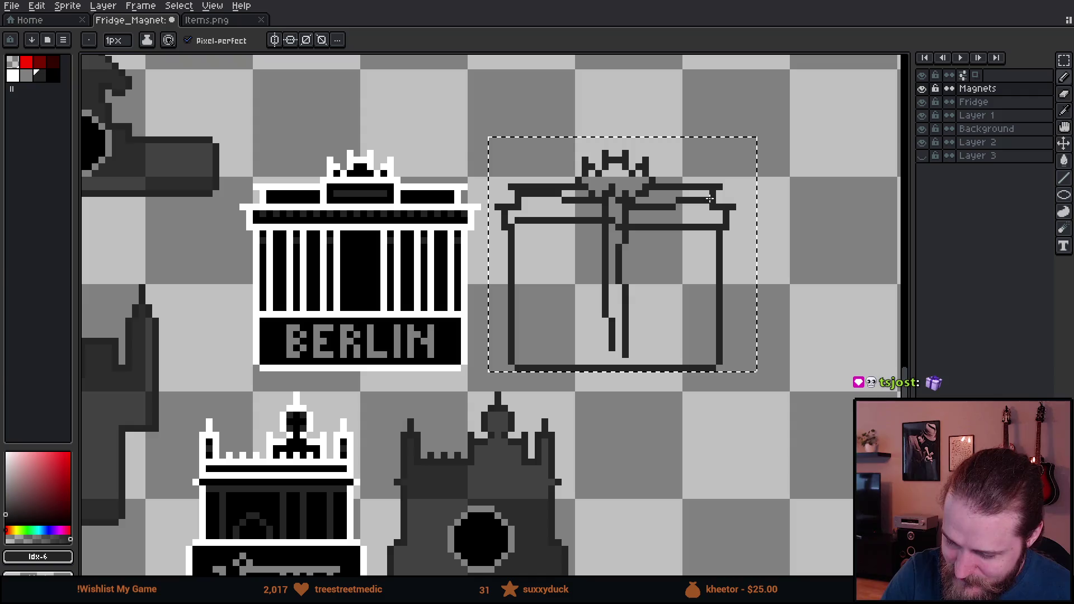
key(ctrl+z)
key(ctrl+z)
key(ctrl+z)
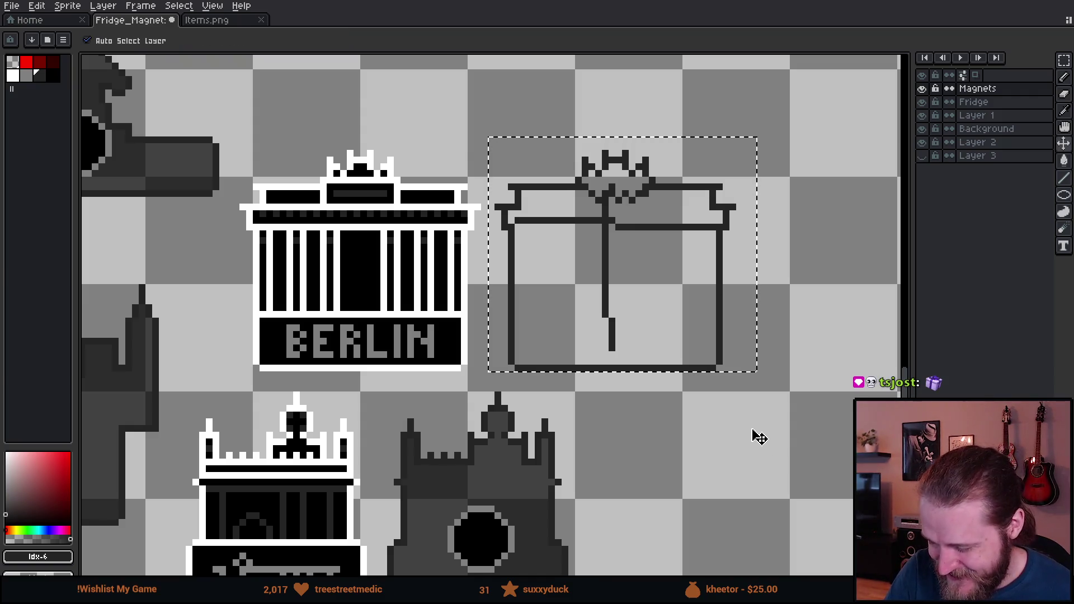
key(ctrl+z)
Bring the black magnet hole from a finished back into the Berlin outline and nudge it into place
mouse_move(710, 377)
mouse_down()
mouse_move(733, 354)
mouse_move(738, 318)
mouse_up()
scroll(608, 456, down, 2)
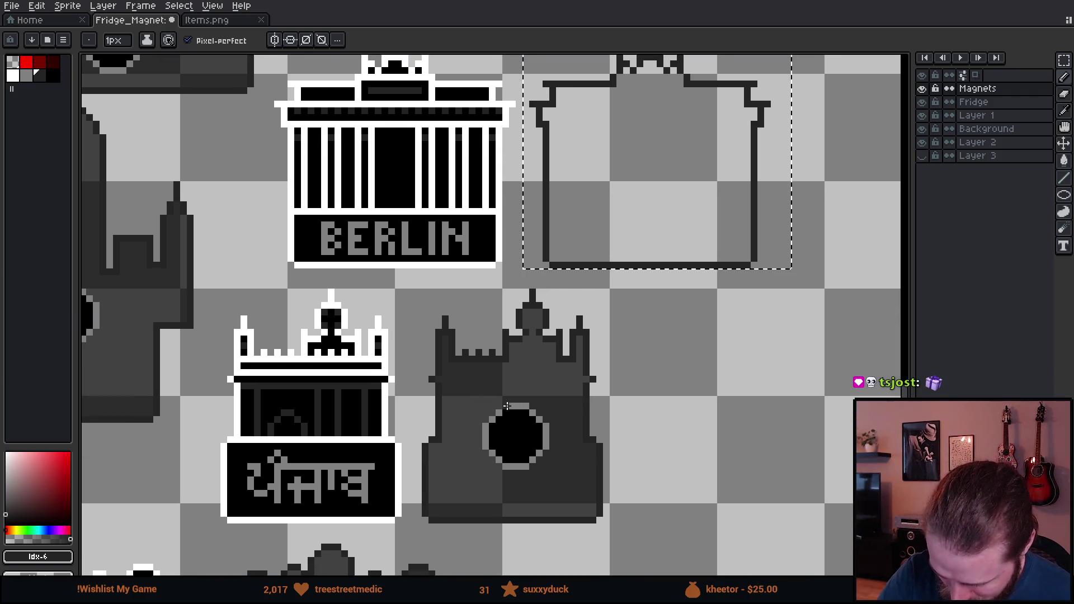
key(m)
mouse_move(480, 395)
mouse_down()
mouse_move(557, 473)
mouse_move(664, 268)
mouse_move(674, 200)
mouse_move(582, 323)
mouse_up()
key(Left)
key(Left)
key(Up)
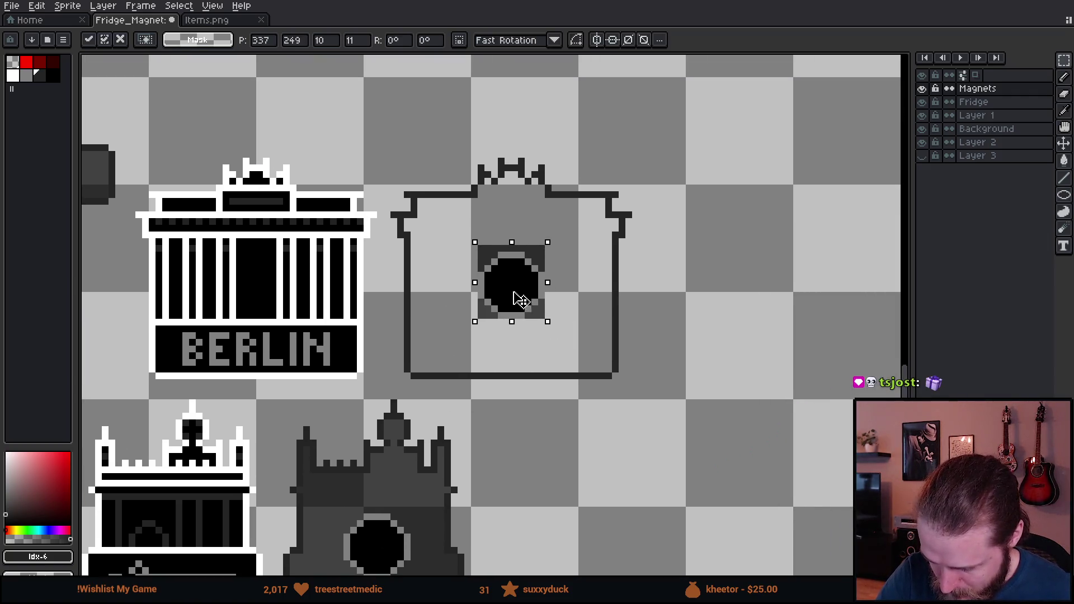
key(Right)
key(Down)
With Contiguous on, fill the Berlin back's interior dark grey
key(g)
alt+click(551, 251)
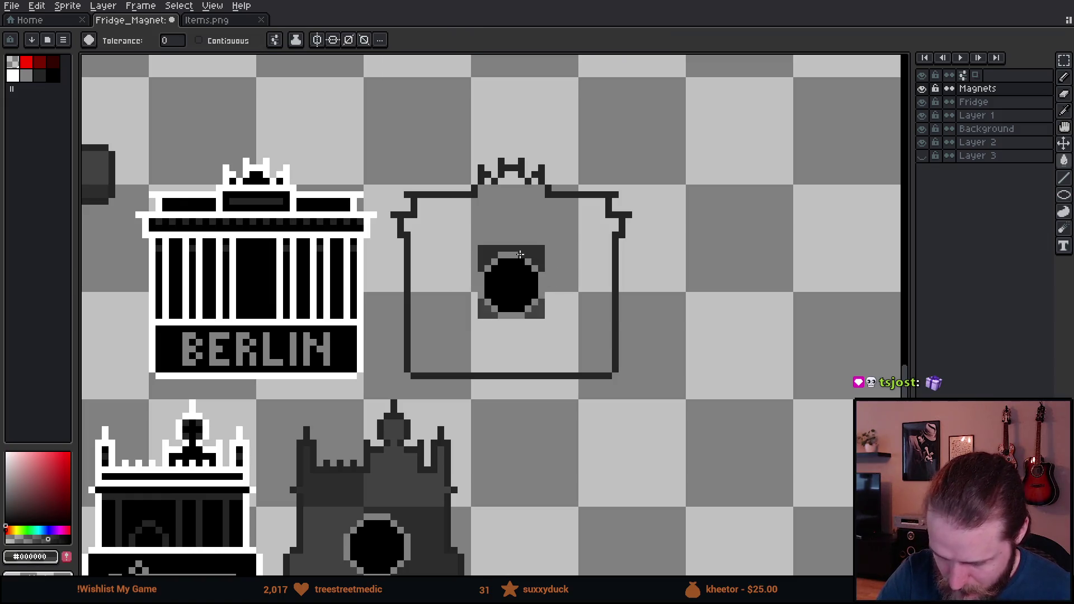
click(199, 40)
click(566, 243)
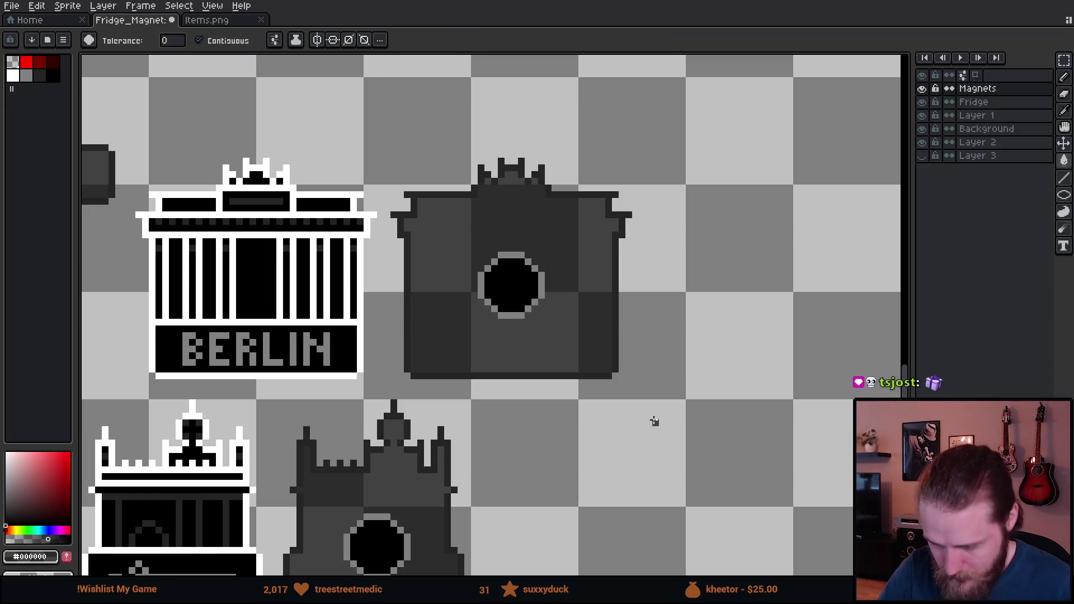
scroll(654, 421, down, 6)
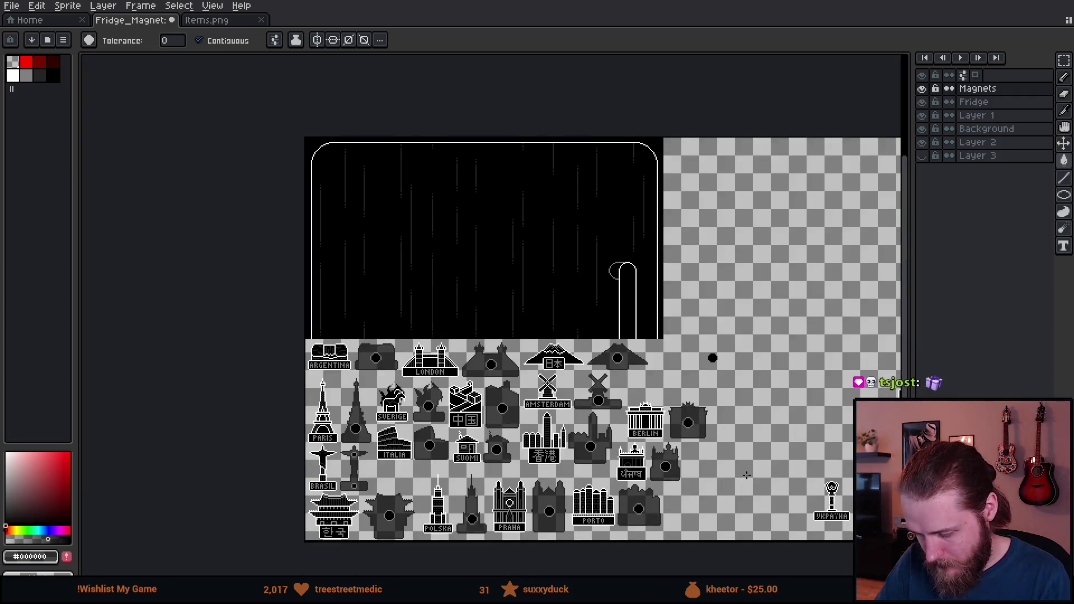
drag(743, 469, 517, 414)
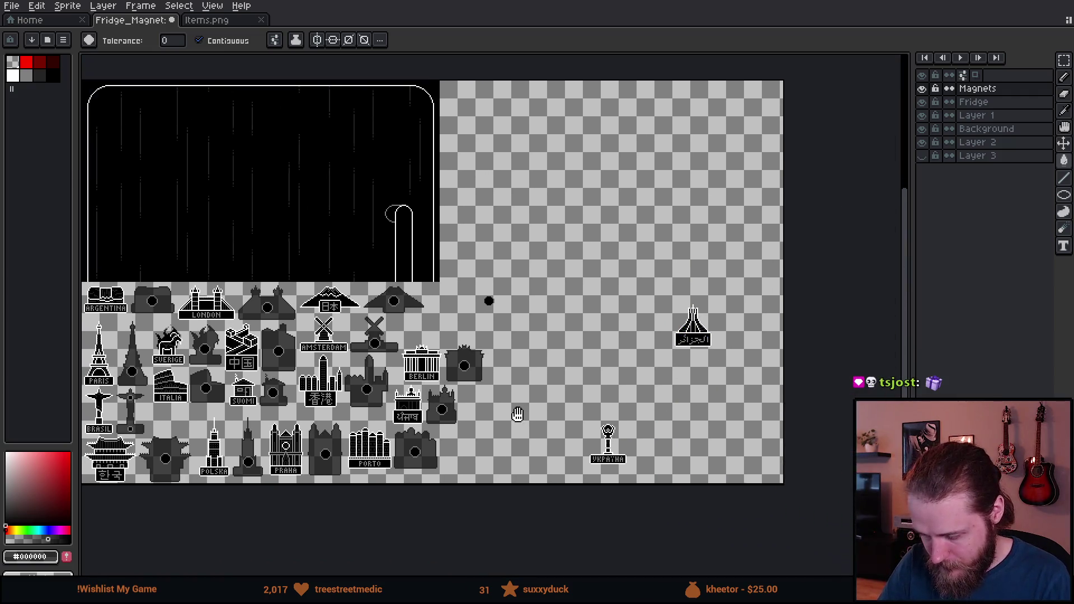
Select the Algeria magnet and move it beside the BERLIN pieces
scroll(676, 414, down, 1)
scroll(642, 408, up, 2)
drag(619, 420, 780, 347)
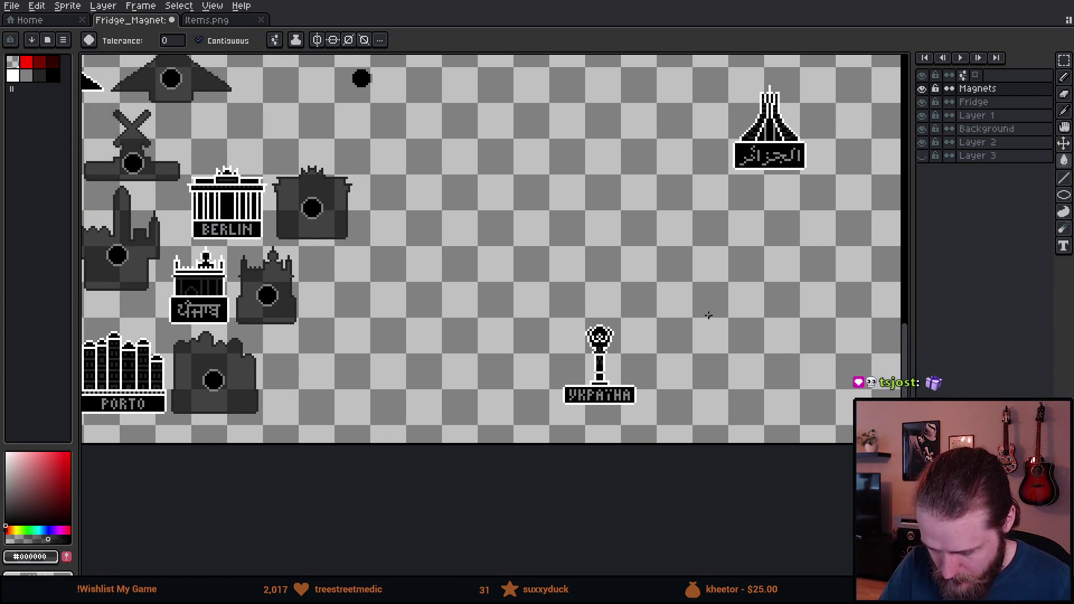
mouse_move(708, 315)
mouse_down()
mouse_move(697, 426)
mouse_move(721, 407)
mouse_up()
key(m)
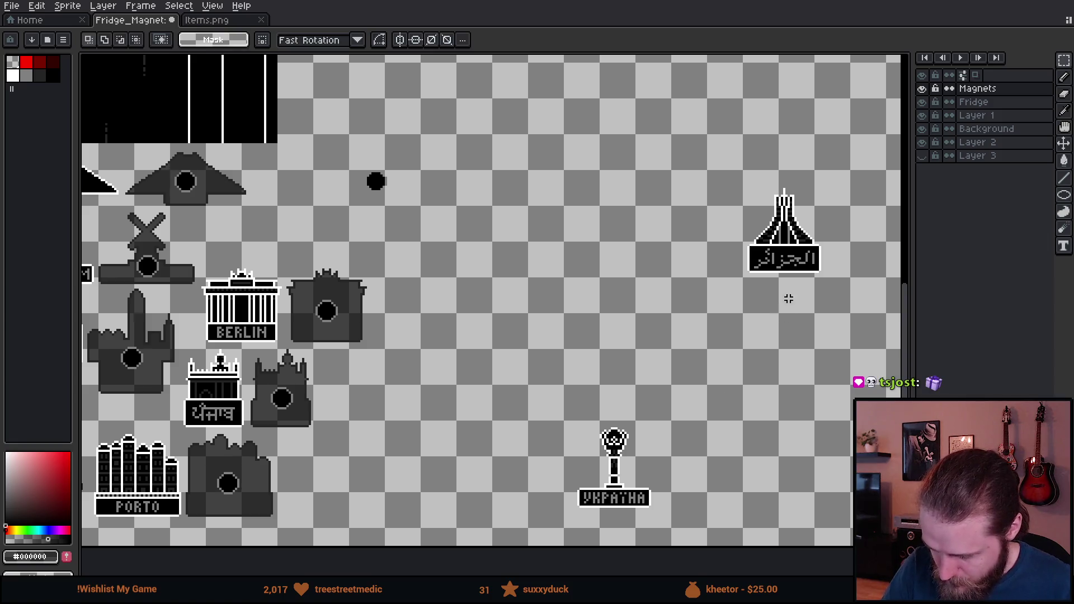
mouse_move(714, 142)
mouse_down()
mouse_move(752, 210)
mouse_move(880, 320)
mouse_up()
drag(336, 142, 431, 225)
drag(386, 196, 389, 106)
mouse_move(696, 151)
mouse_down()
mouse_move(866, 304)
mouse_move(816, 282)
mouse_move(429, 235)
mouse_move(337, 263)
mouse_move(336, 244)
mouse_move(506, 286)
mouse_up()
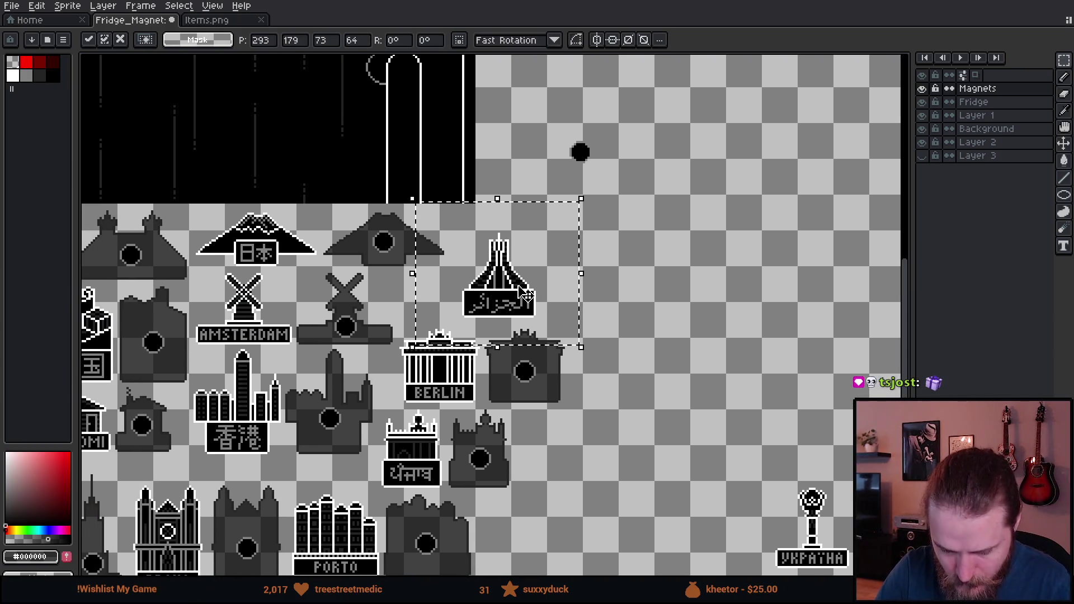
Nudge the Algeria magnet into alignment, place a copy to its right, and select that copy
scroll(504, 283, up, 2)
scroll(671, 348, down, 1)
scroll(671, 348, down, 4)
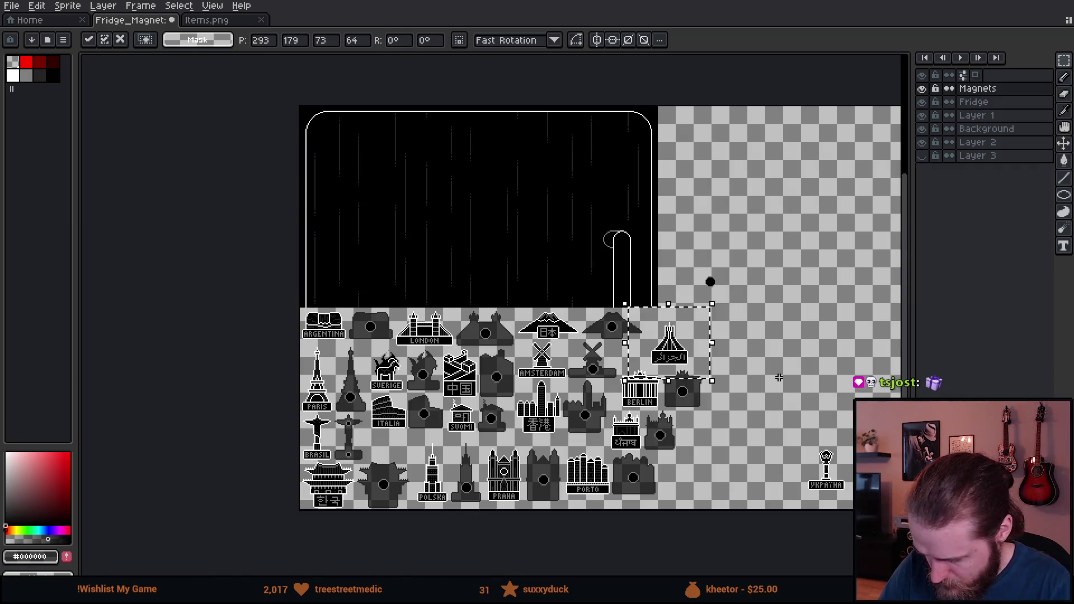
scroll(779, 376, up, 5)
drag(443, 271, 548, 326)
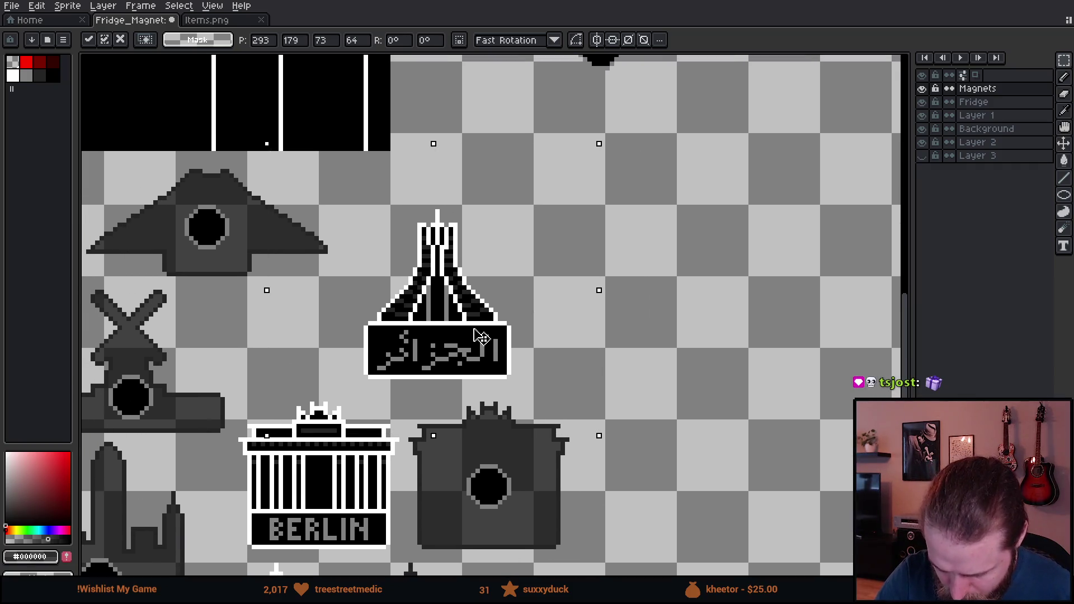
key(Left)
key(Left)
key(Left)
key(Up)
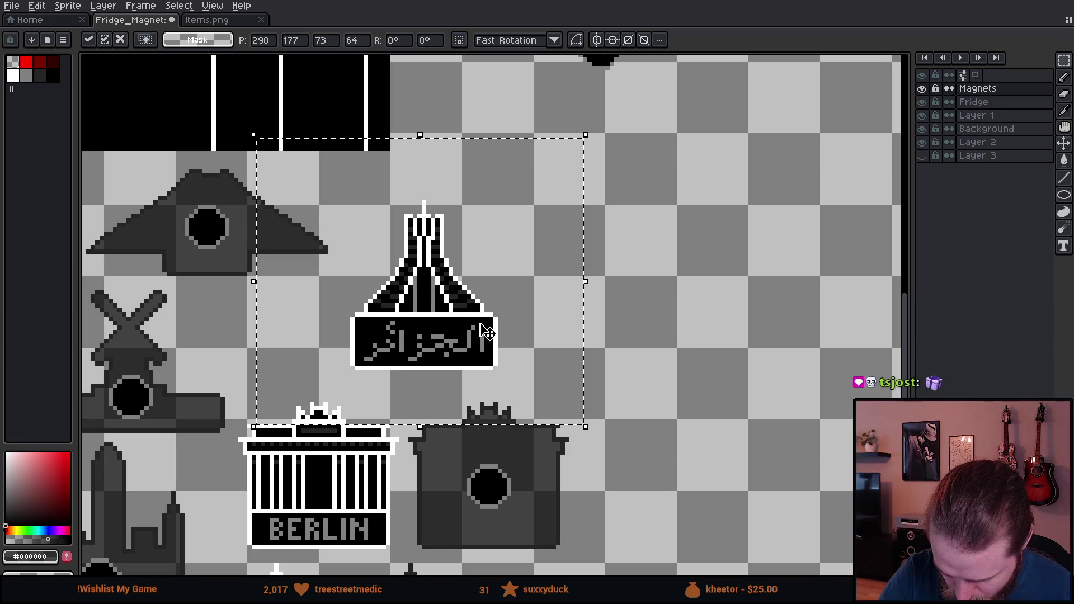
drag(477, 339, 626, 340)
click(810, 355)
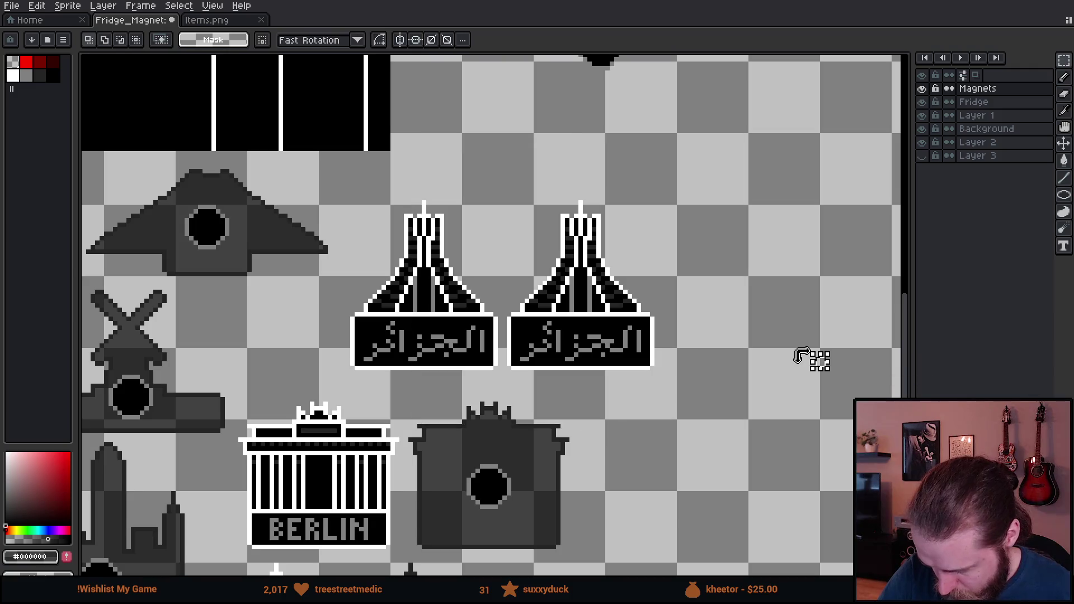
mouse_move(499, 193)
mouse_down()
mouse_move(609, 322)
mouse_move(678, 377)
mouse_up()
key(g)
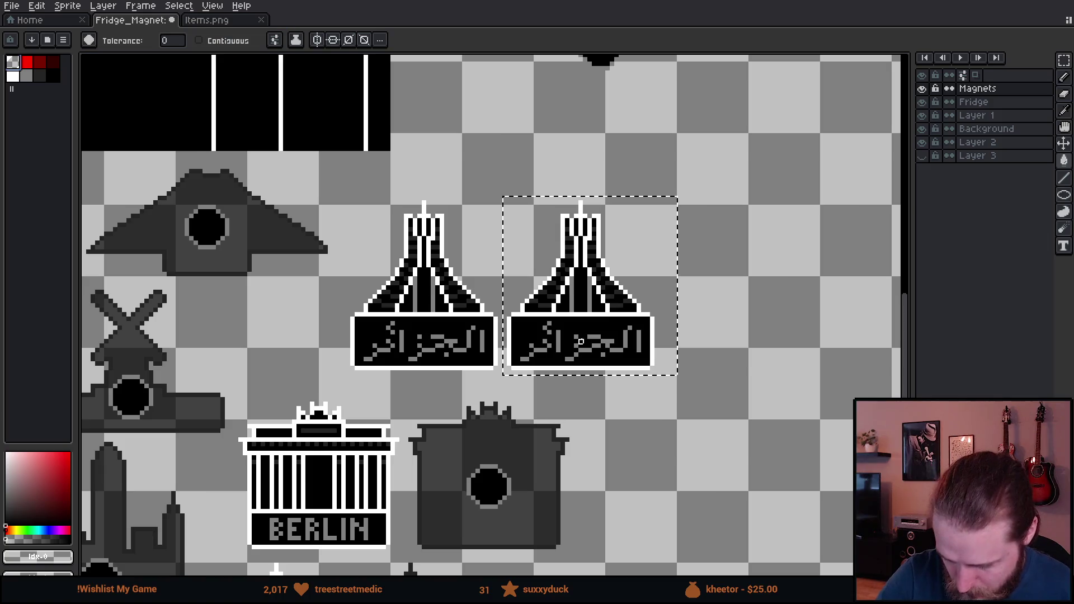
Clear all black pixels from the Algeria copy with a transparent fill
click(593, 332)
key(b)
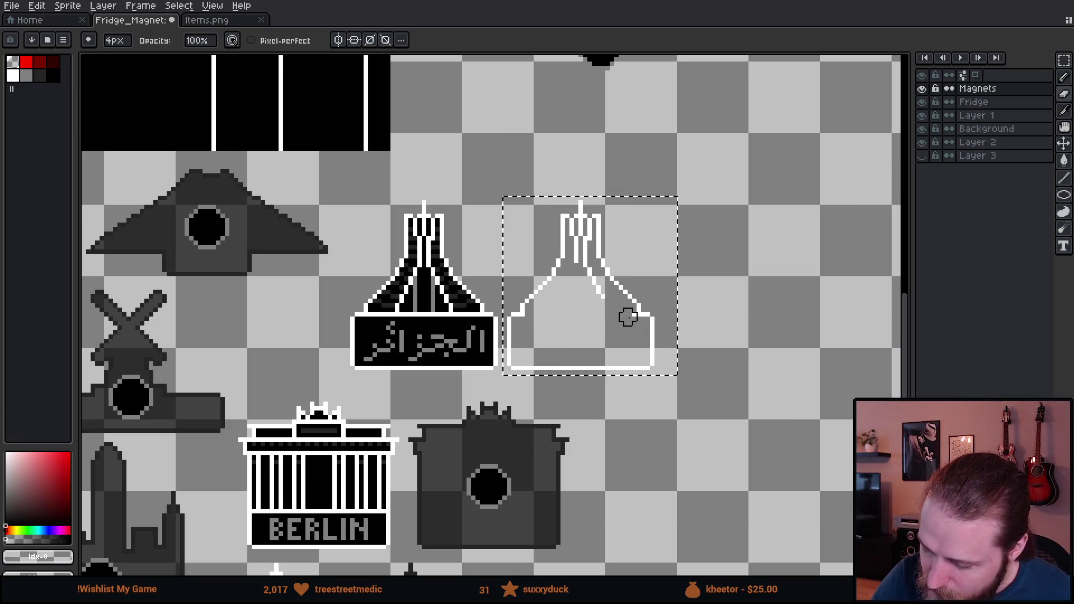
drag(601, 247, 609, 285)
scroll(626, 279, up, 4)
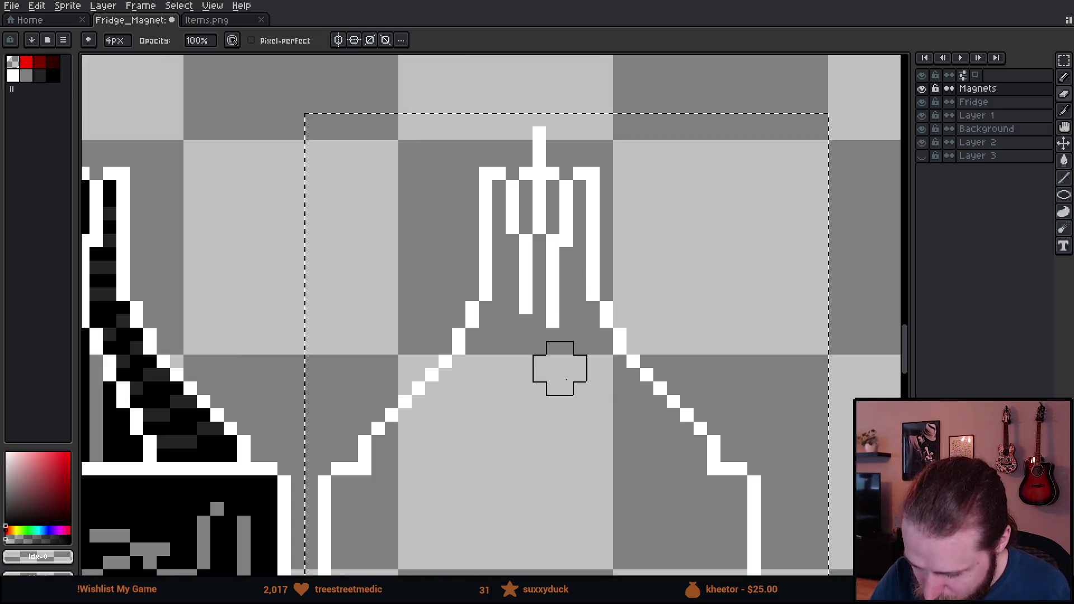
Erase the remaining inner tines and detach the central stem with the pencil
drag(566, 380, 525, 231)
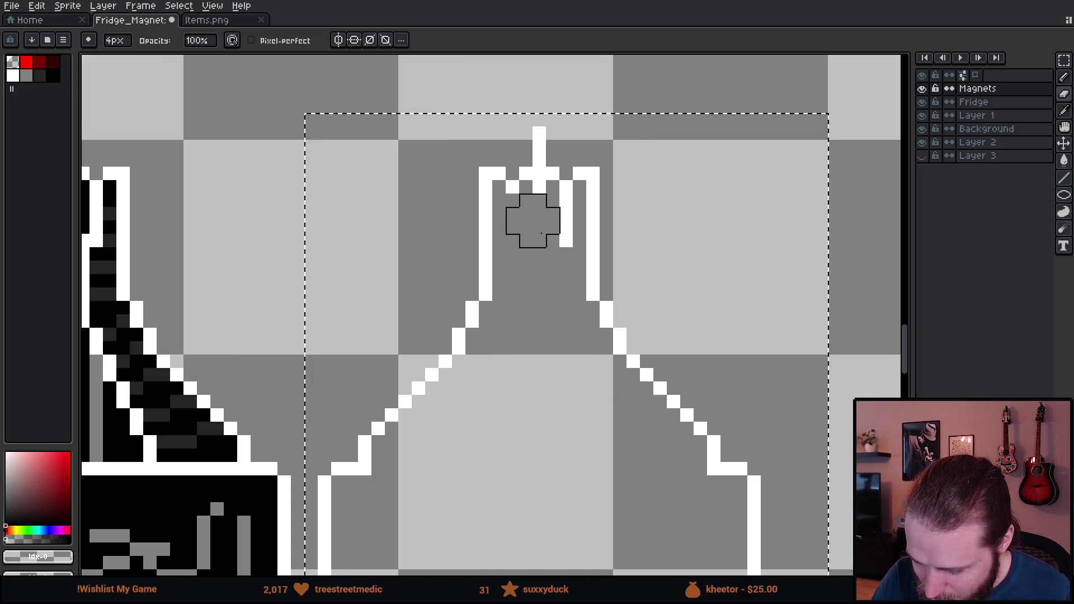
key(ctrl)
key(ctrl)
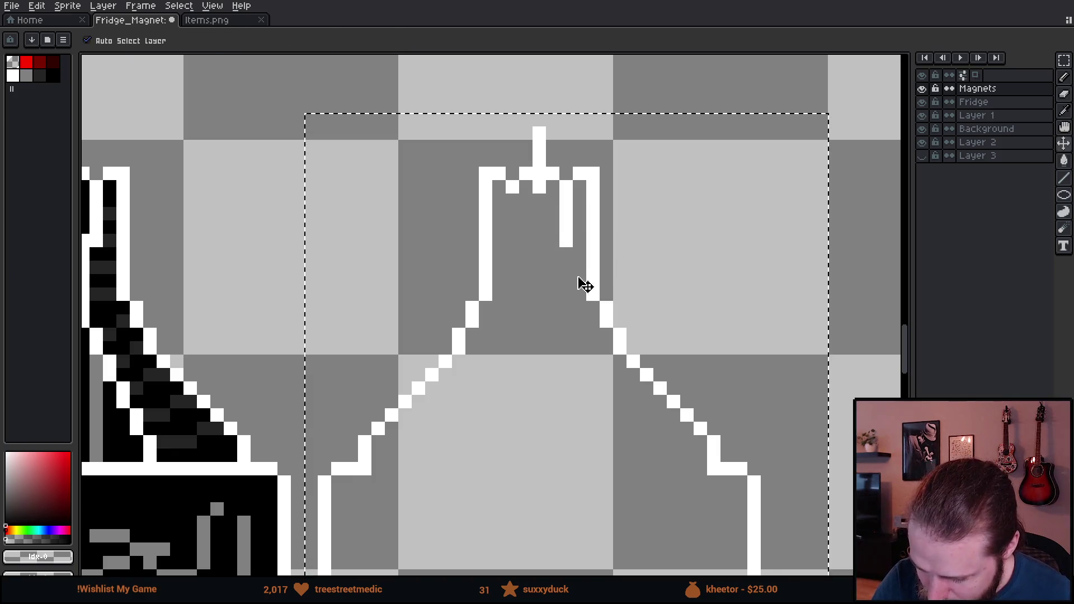
key(ctrl)
click(566, 199)
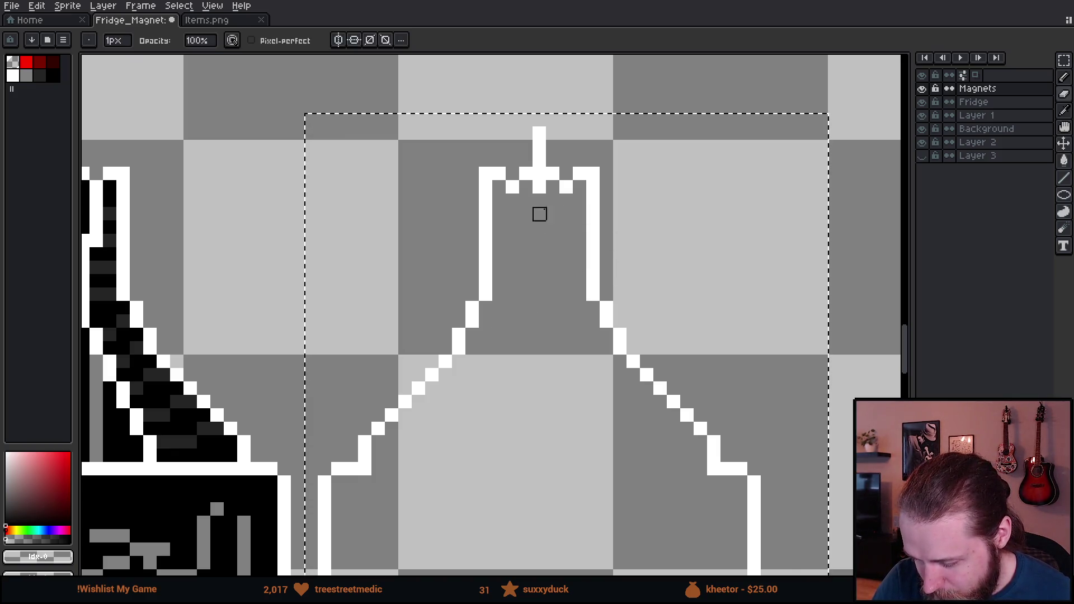
click(538, 187)
click(539, 173)
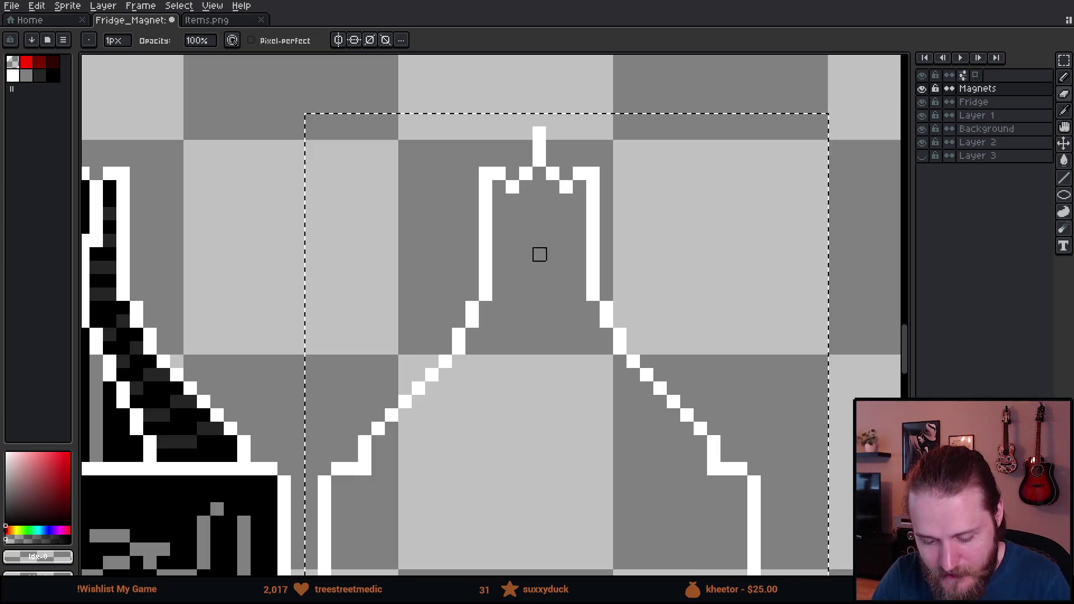
scroll(539, 252, down, 4)
scroll(634, 340, up, 4)
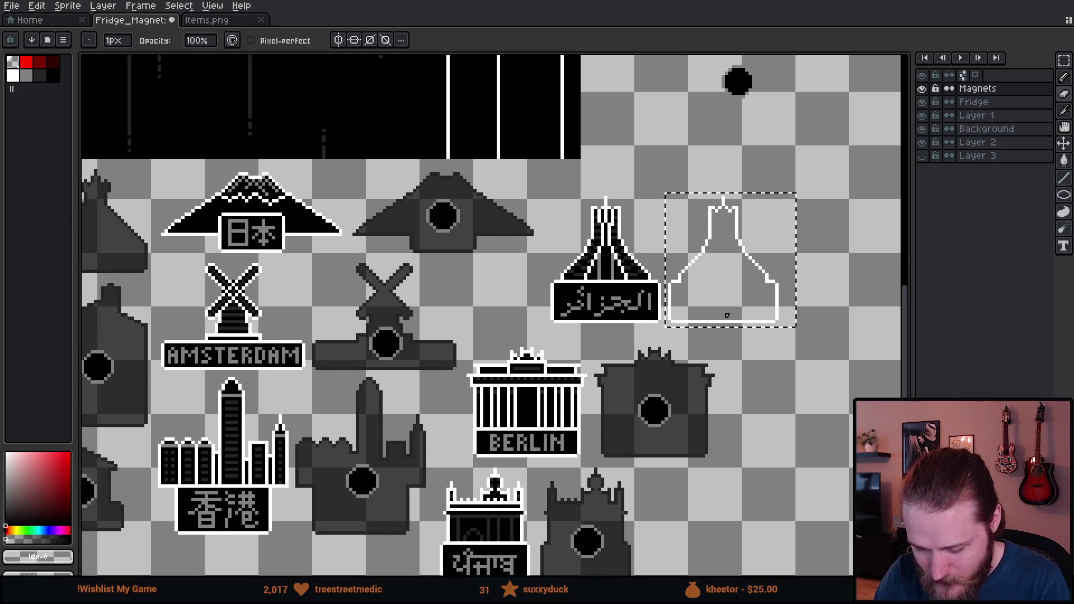
Sample dark grey #242424 from a finished back and recolour the bottle outline with it
mouse_move(748, 318)
mouse_down()
mouse_move(640, 356)
mouse_move(659, 304)
mouse_move(599, 333)
mouse_up()
scroll(639, 356, up, 1)
scroll(610, 298, up, 1)
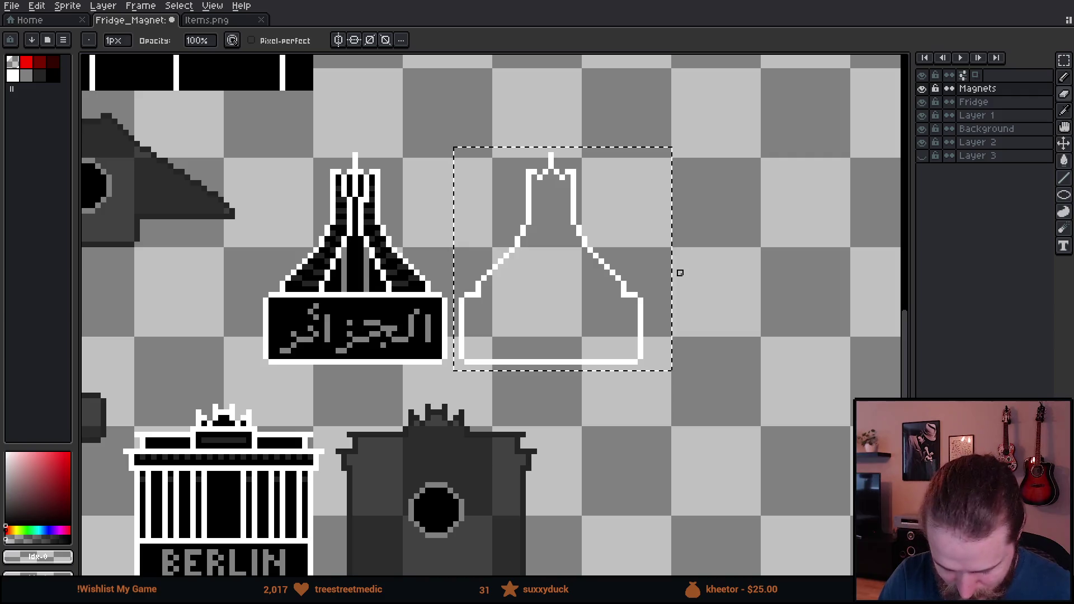
key(i)
click(491, 428)
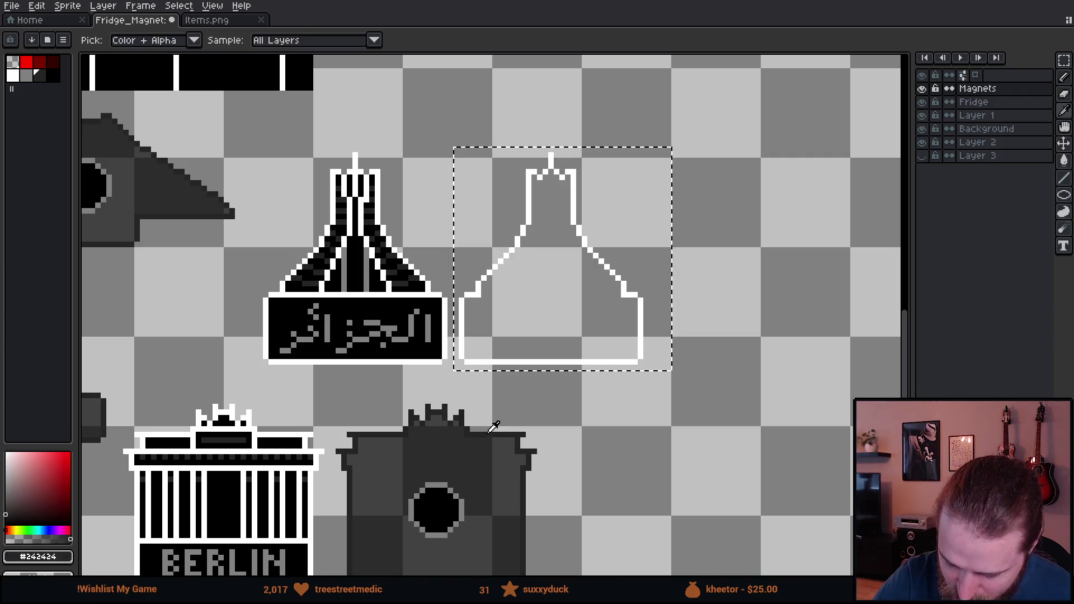
key(g)
click(494, 361)
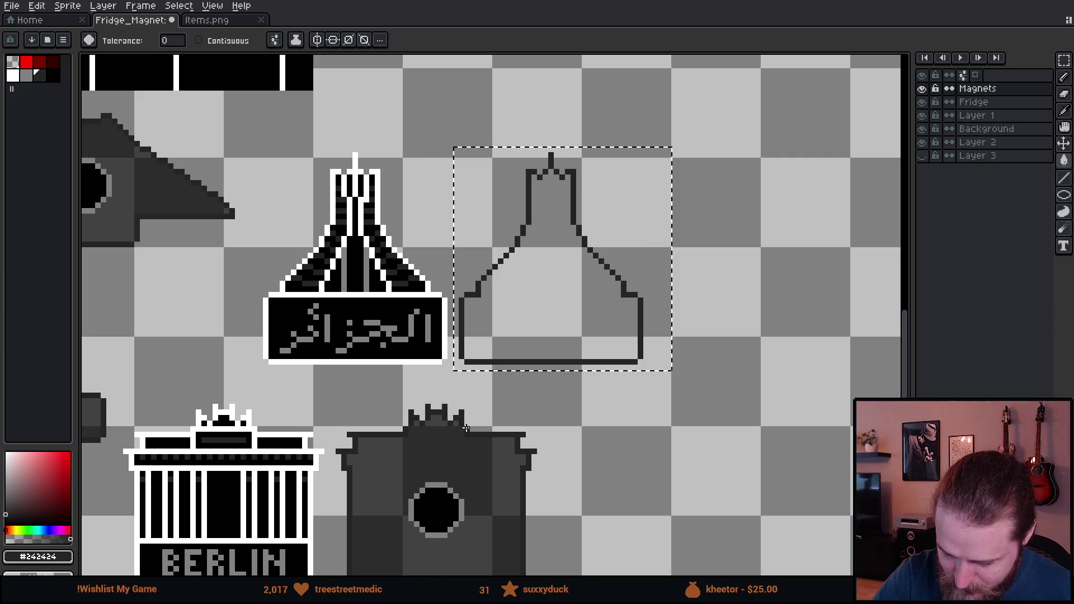
Copy the black magnet hole from the lower back into the bottle outline, nudged up one pixel
key(m)
drag(399, 423, 495, 518)
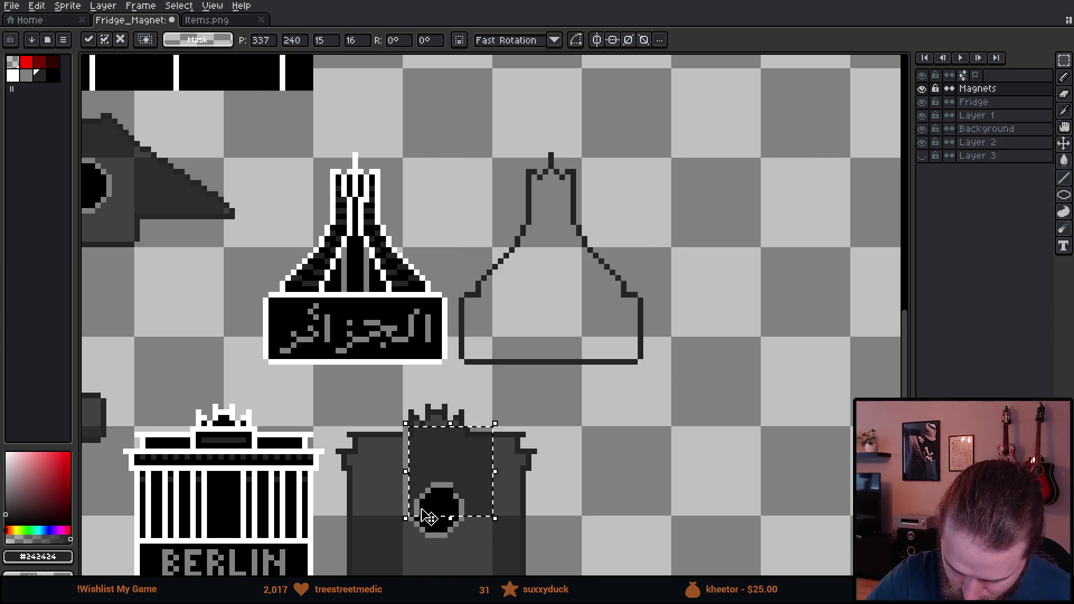
key(ctrl+d)
key(ctrl+shift+d)
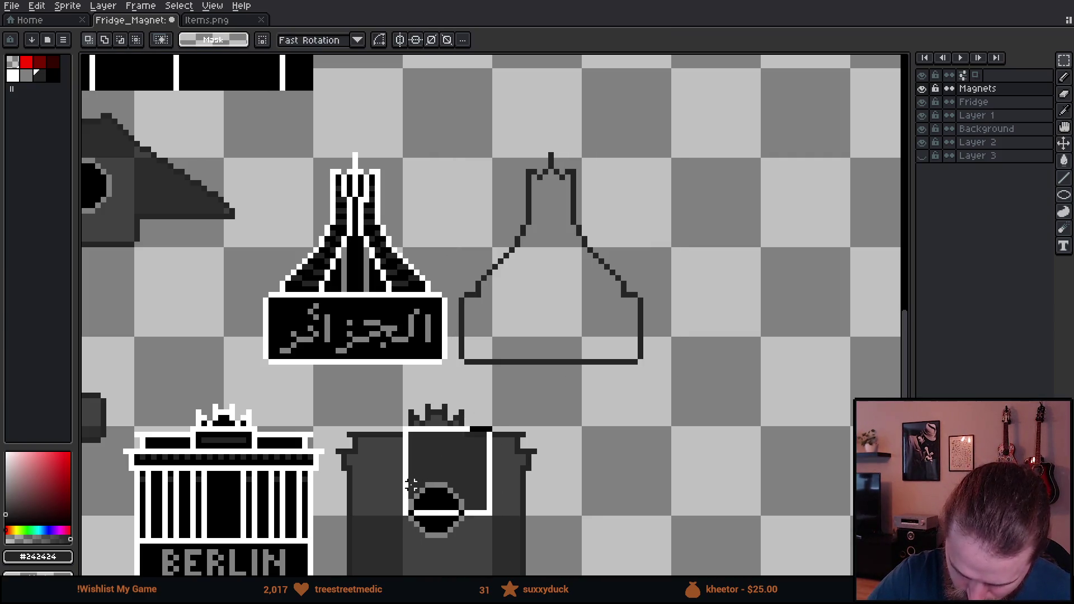
key(ctrl+d)
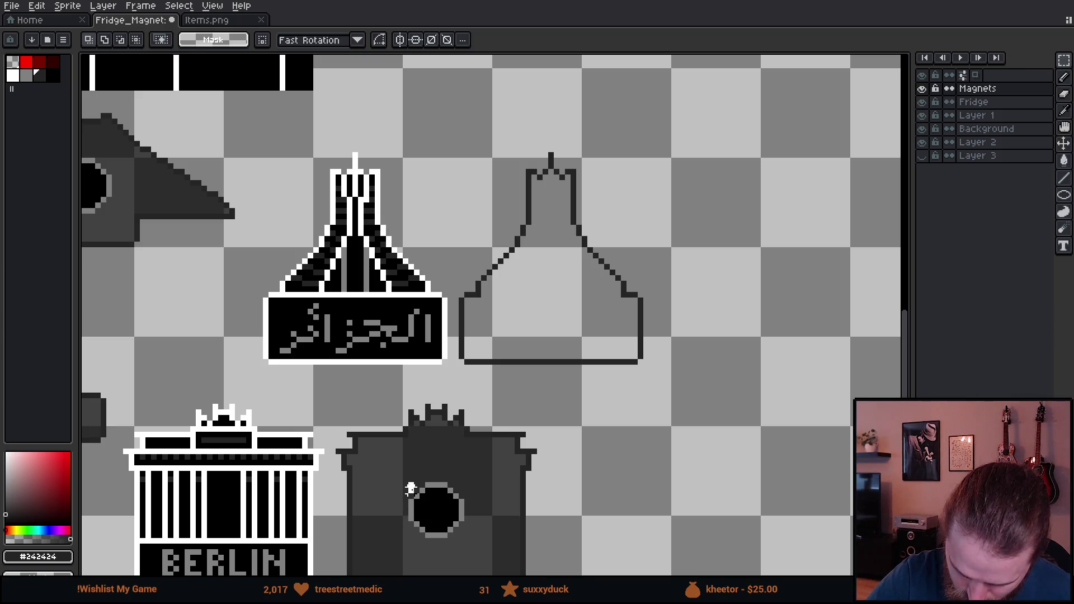
mouse_move(405, 480)
mouse_down()
mouse_move(467, 541)
mouse_move(570, 313)
mouse_move(559, 312)
mouse_up()
key(ctrl+c)
key(ctrl+v)
key(Return)
key(ctrl+d)
key(alt)
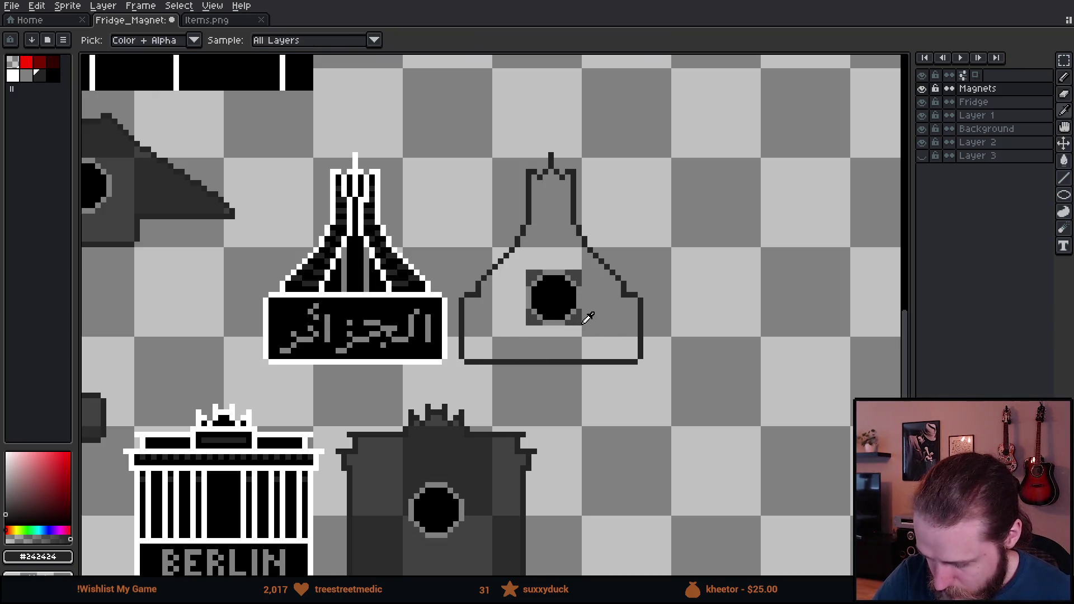
With Contiguous on, fill the bottle body dark grey
alt+click(585, 321)
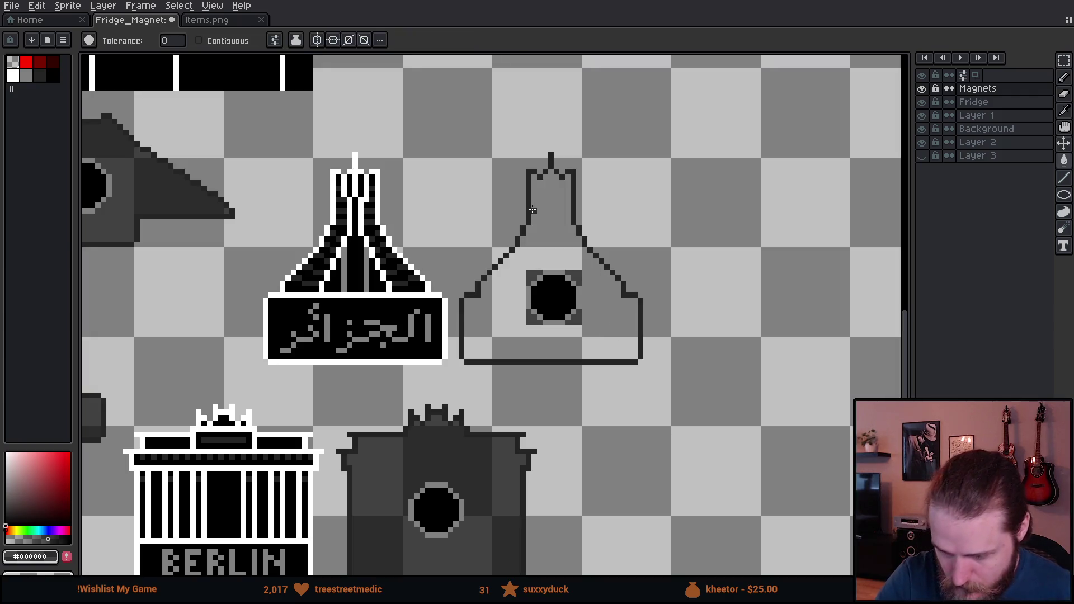
click(199, 40)
click(559, 225)
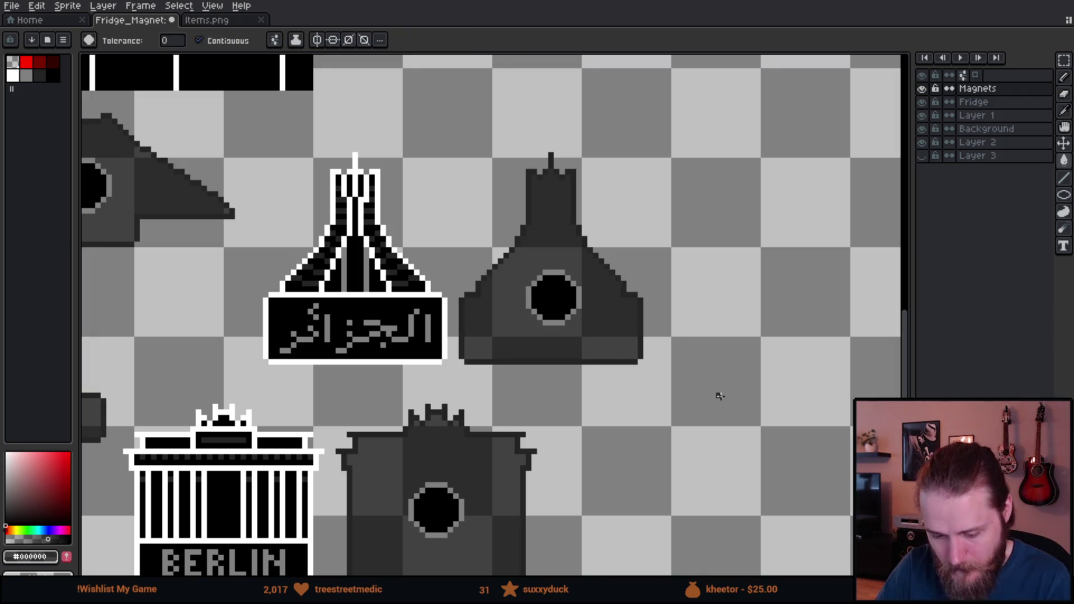
scroll(714, 401, down, 5)
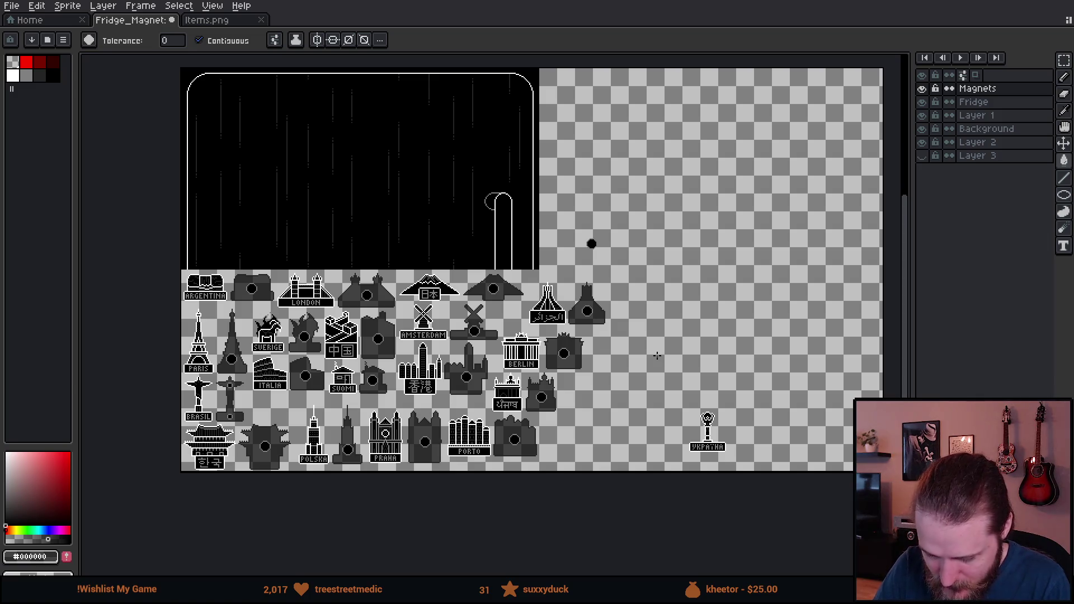
mouse_move(535, 492)
mouse_down()
mouse_move(628, 501)
mouse_move(681, 541)
mouse_move(733, 534)
mouse_up()
scroll(568, 508, up, 2)
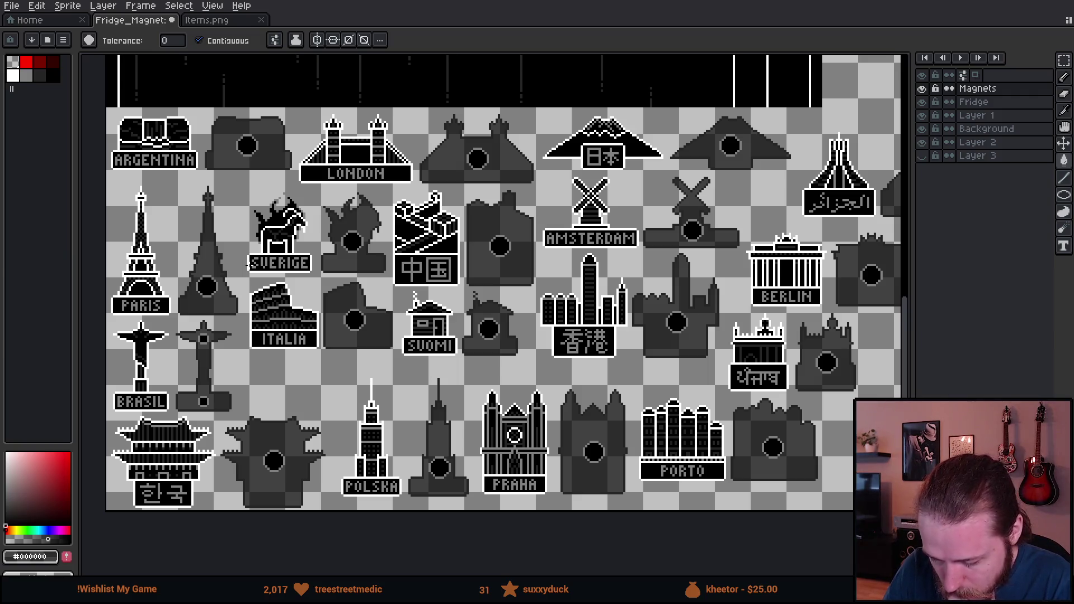
click(27, 62)
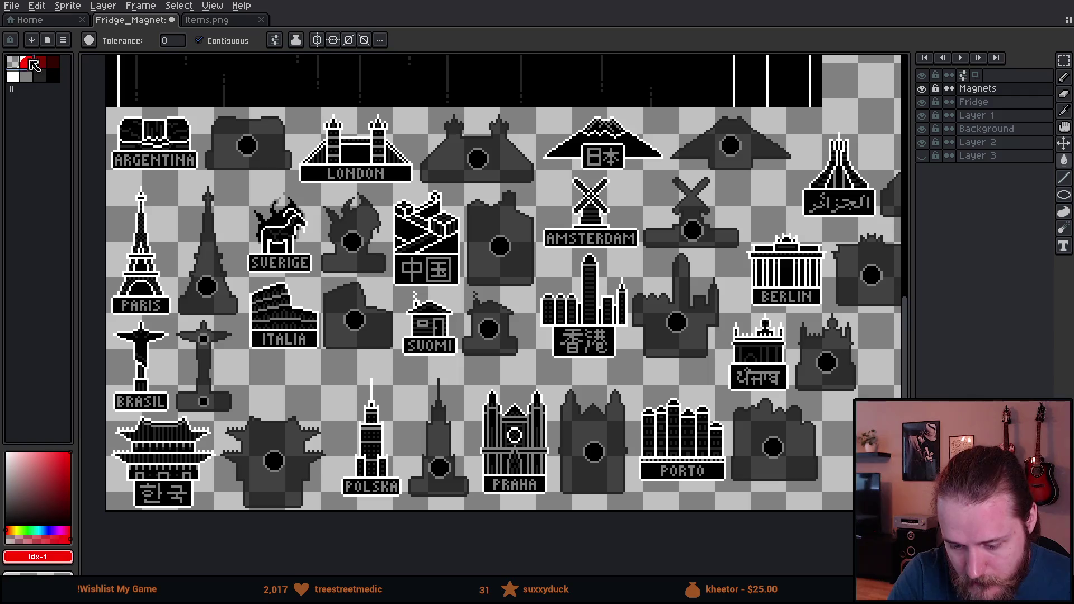
key(b)
ctrl+scroll(473, 343, up, 5)
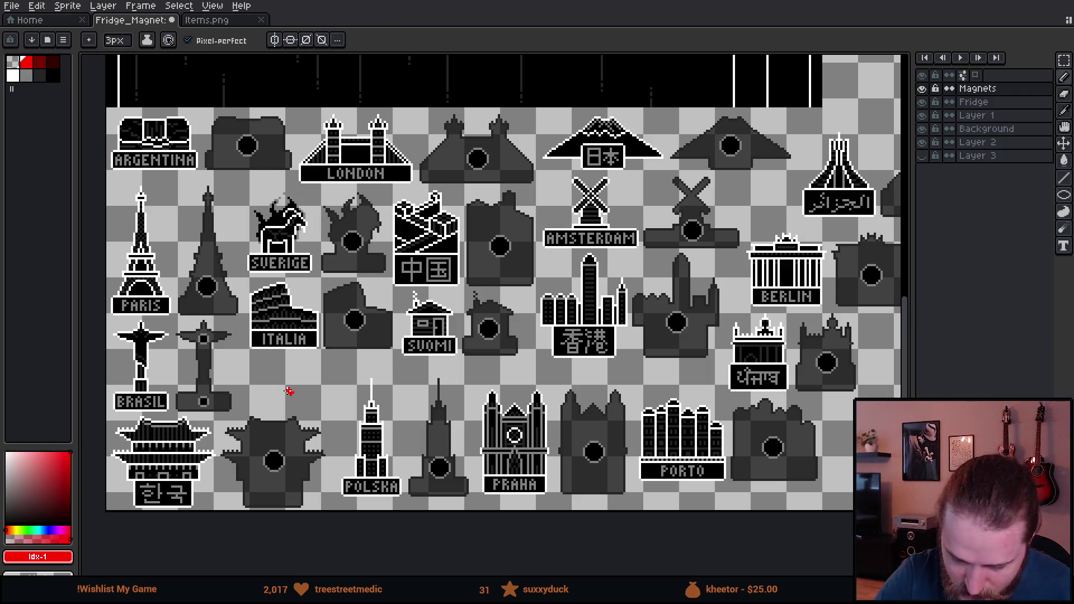
mouse_move(289, 391)
mouse_down()
mouse_move(298, 526)
mouse_move(259, 417)
mouse_up()
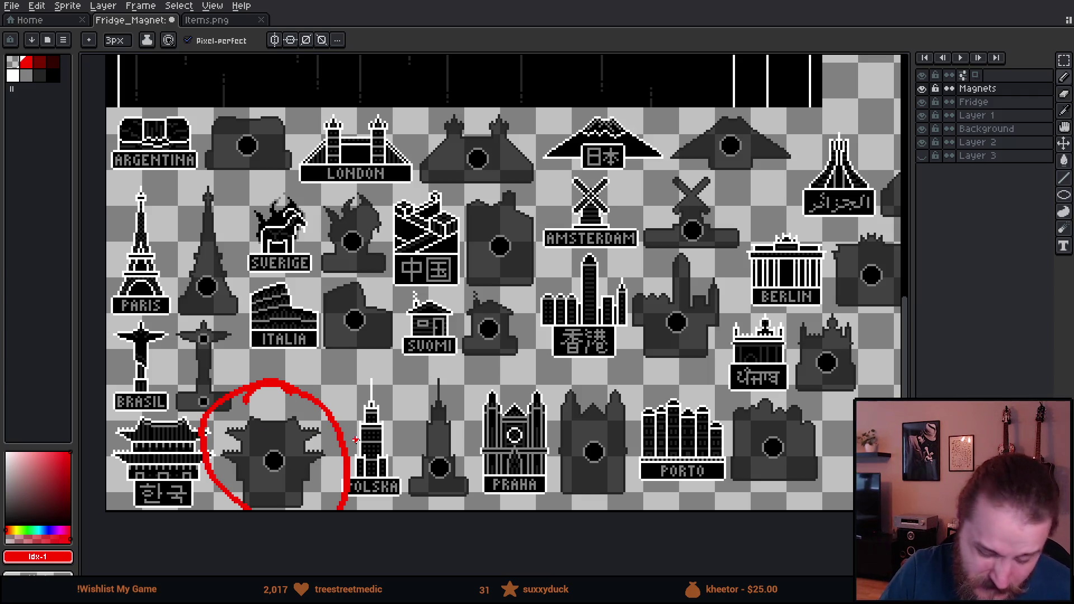
key(v)
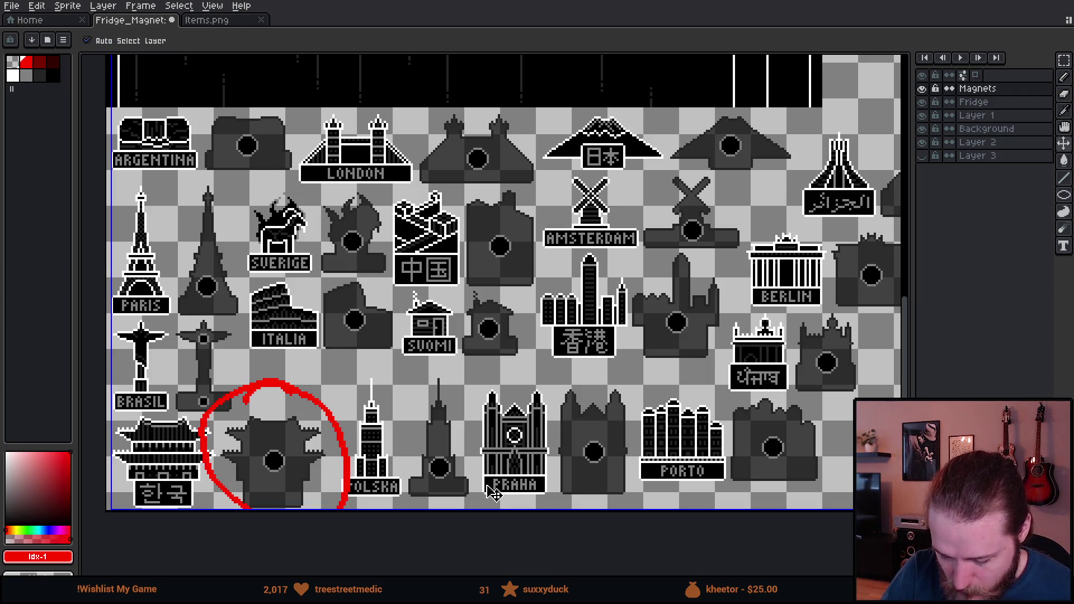
key(ctrl+z)
key(b)
drag(663, 469, 618, 452)
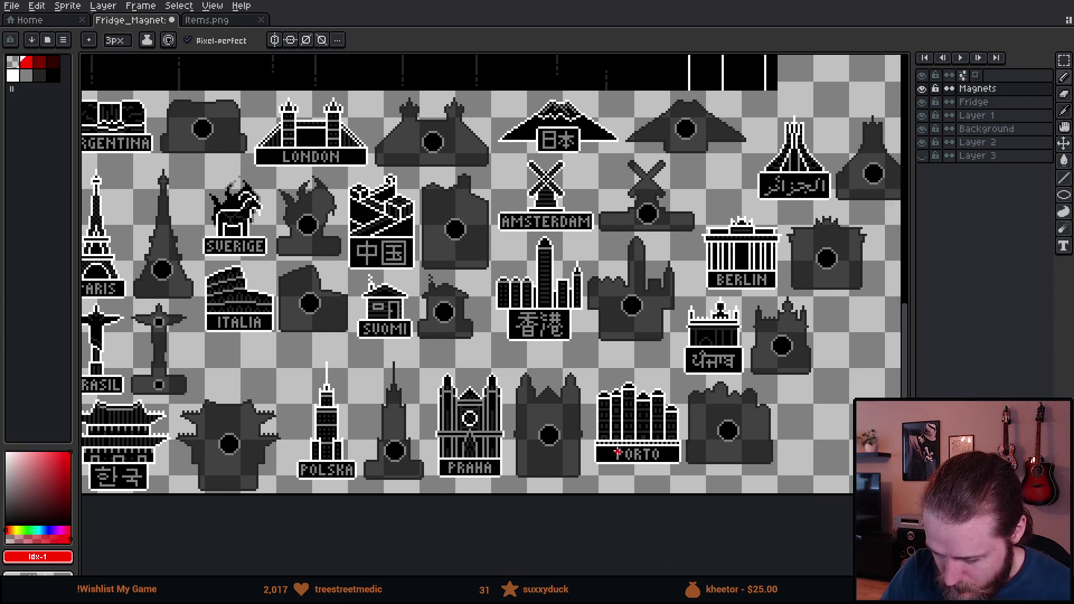
mouse_move(572, 373)
mouse_down()
mouse_move(500, 481)
mouse_move(545, 369)
mouse_up()
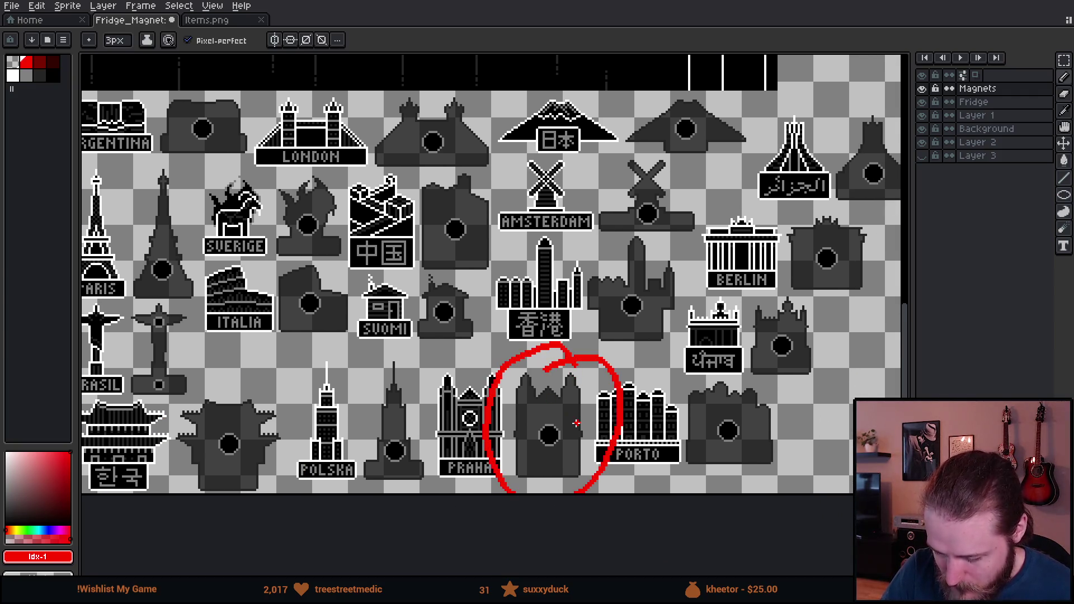
key(ctrl+z)
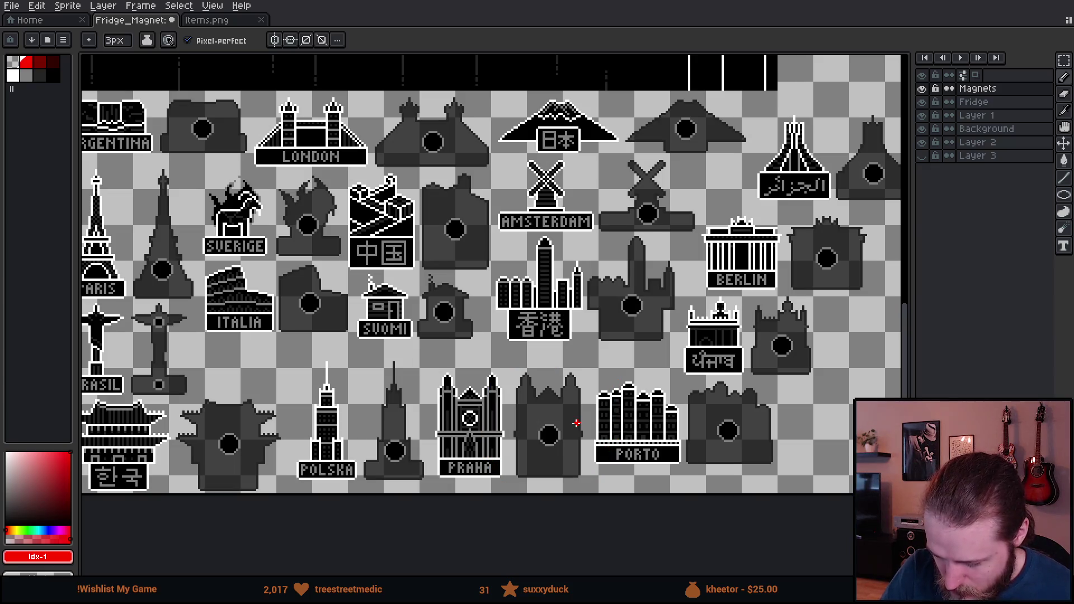
drag(755, 366, 760, 386)
key(ctrl+z)
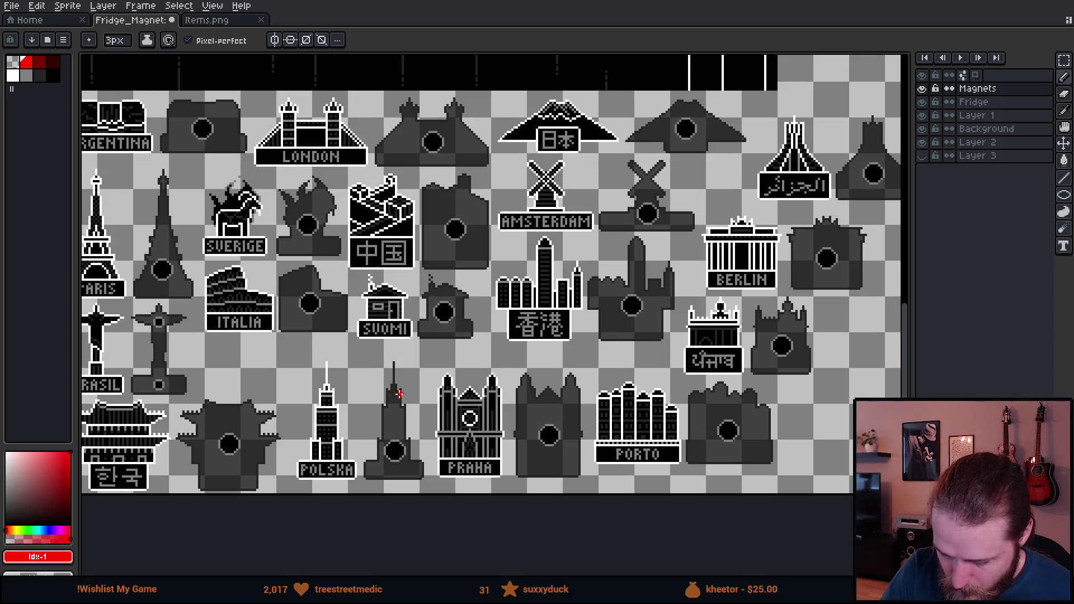
mouse_move(415, 358)
mouse_down()
mouse_move(344, 459)
mouse_move(394, 361)
mouse_up()
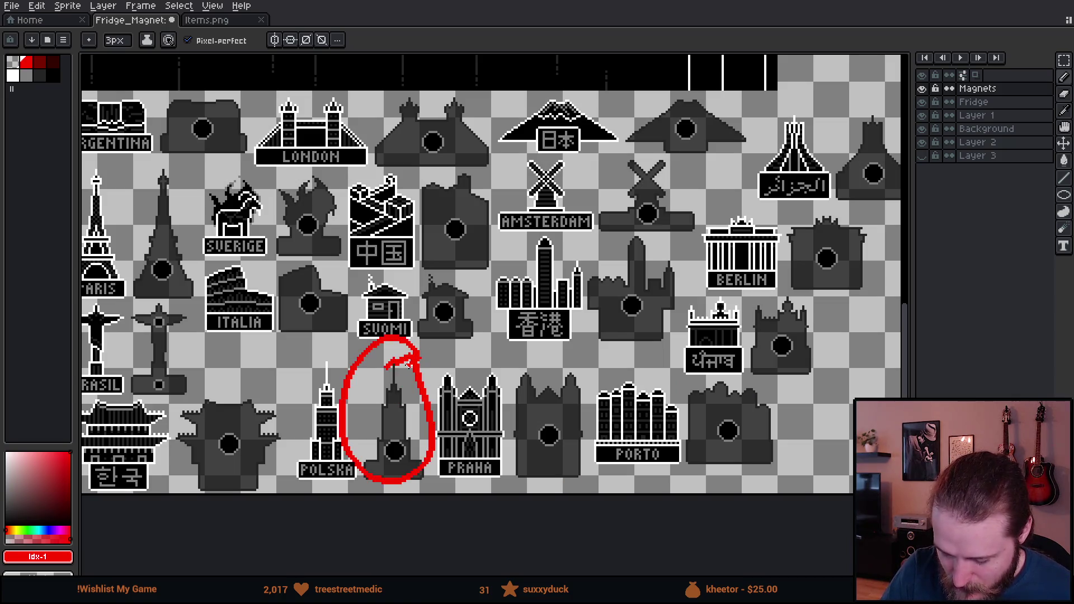
key(ctrl+z)
drag(538, 412, 585, 477)
mouse_move(360, 239)
mouse_down()
mouse_move(303, 257)
mouse_move(380, 227)
mouse_move(345, 235)
mouse_up()
key(ctrl+z)
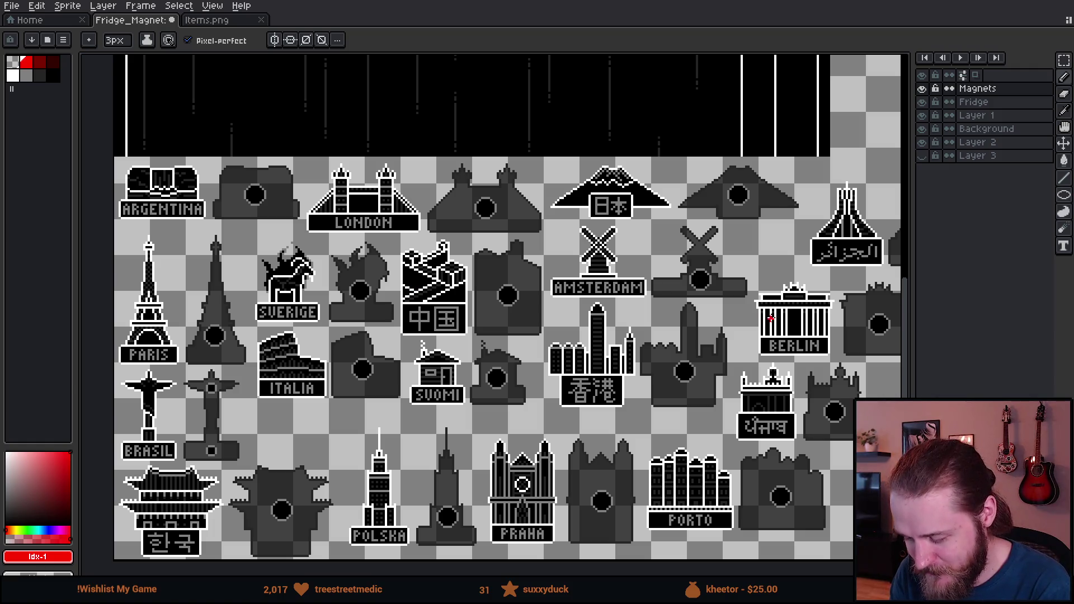
mouse_move(770, 318)
mouse_down()
mouse_move(662, 294)
mouse_move(572, 326)
mouse_up()
mouse_move(565, 164)
mouse_down()
mouse_move(445, 213)
mouse_move(522, 179)
mouse_up()
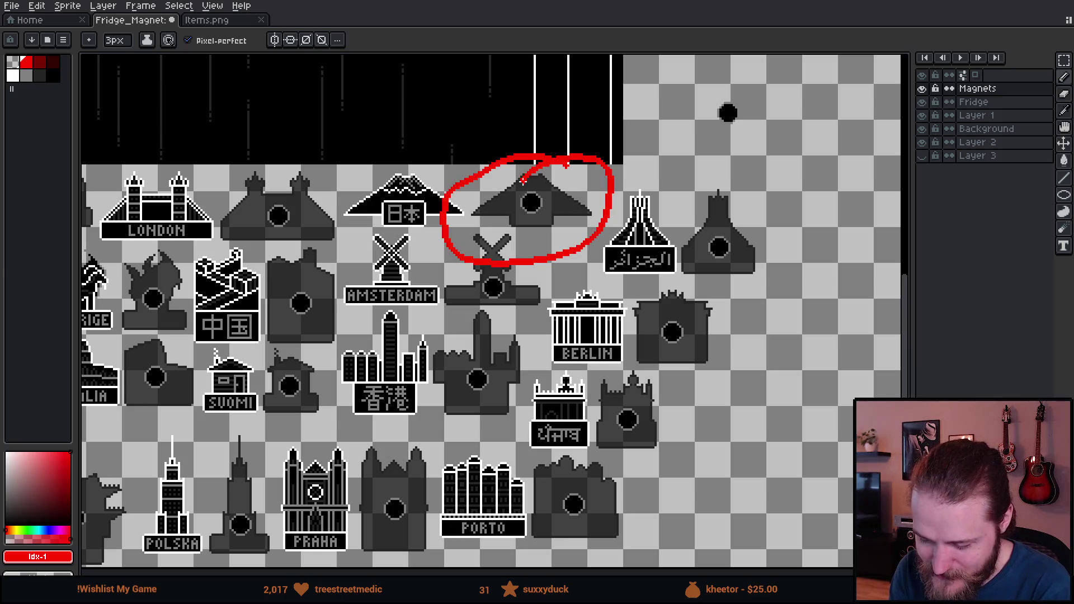
key(ctrl+z)
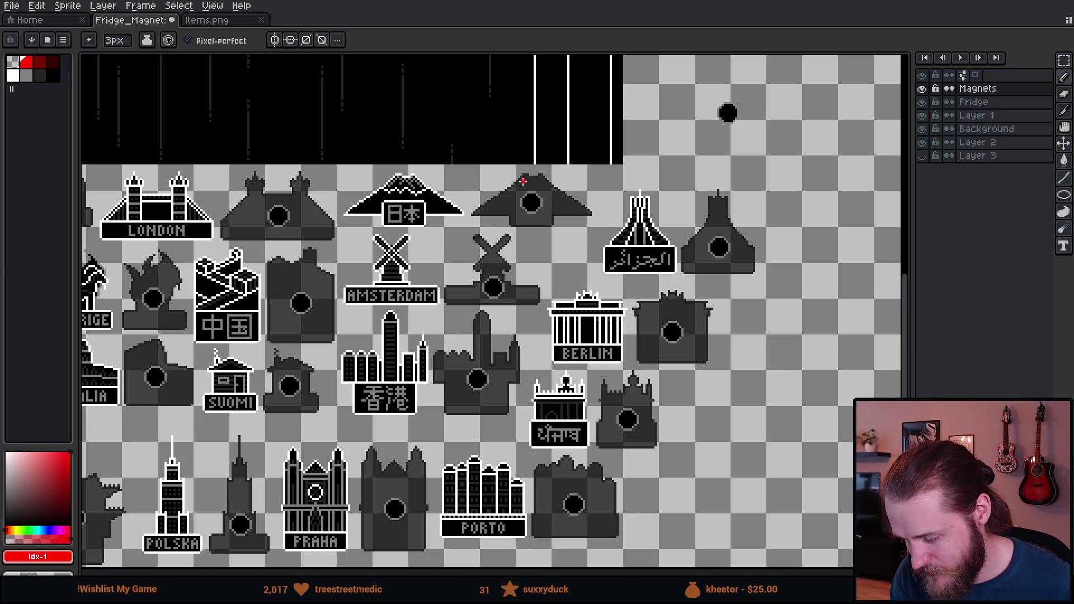
drag(762, 317, 447, 353)
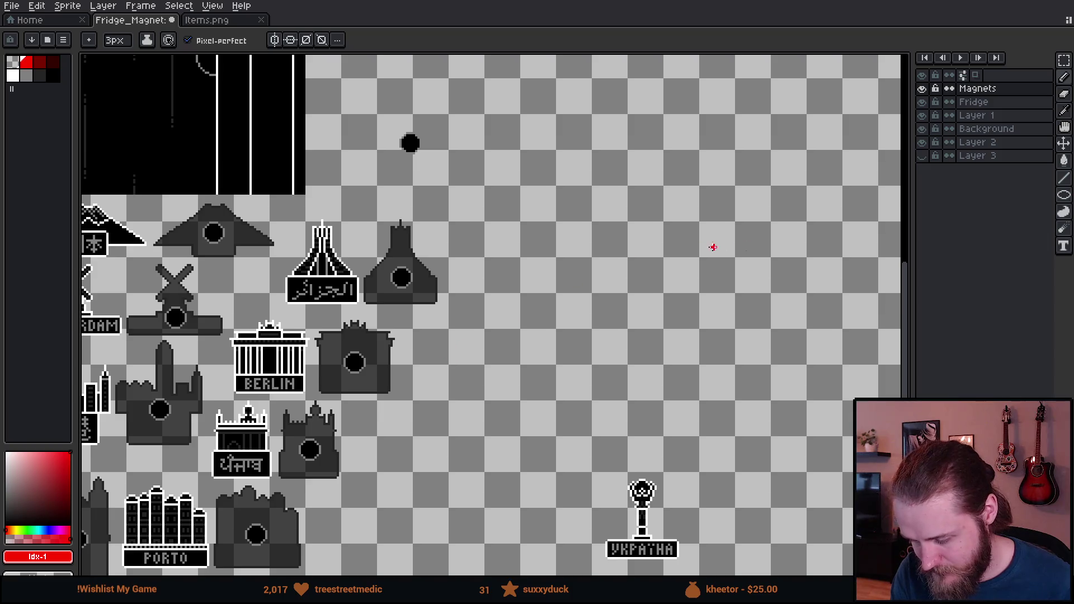
mouse_move(712, 245)
mouse_down()
mouse_move(552, 498)
mouse_move(644, 153)
mouse_move(678, 121)
mouse_up()
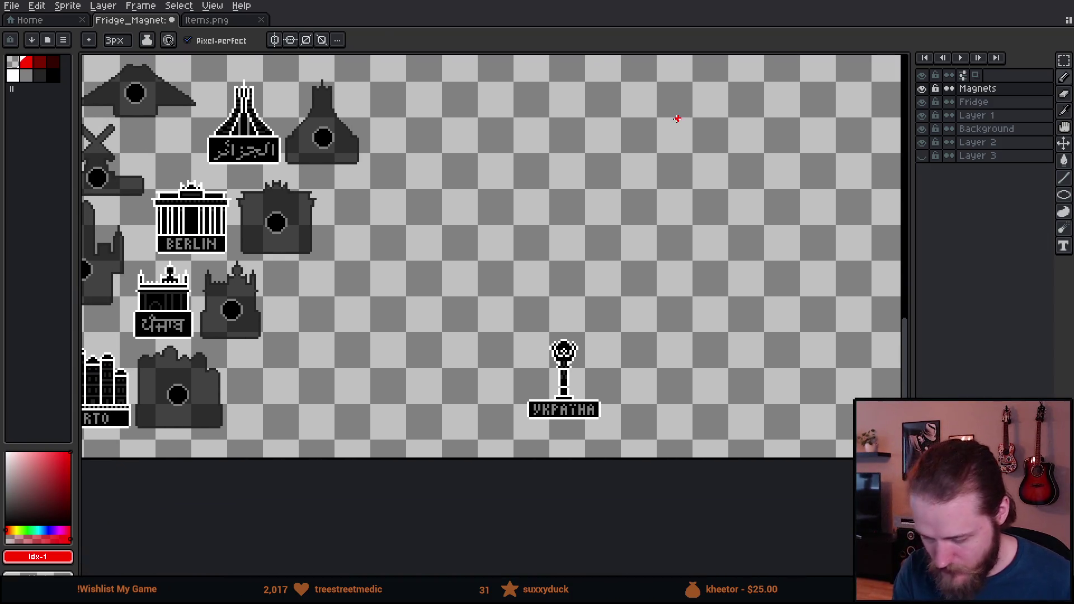
Cut the УКРАЇНА magnet and paste it beside the bottom row of magnets
key(m)
mouse_move(484, 300)
mouse_down()
mouse_move(540, 396)
mouse_move(689, 463)
mouse_up()
key(ctrl+x)
mouse_move(462, 270)
mouse_down()
mouse_move(481, 343)
mouse_move(582, 481)
mouse_move(648, 225)
mouse_up()
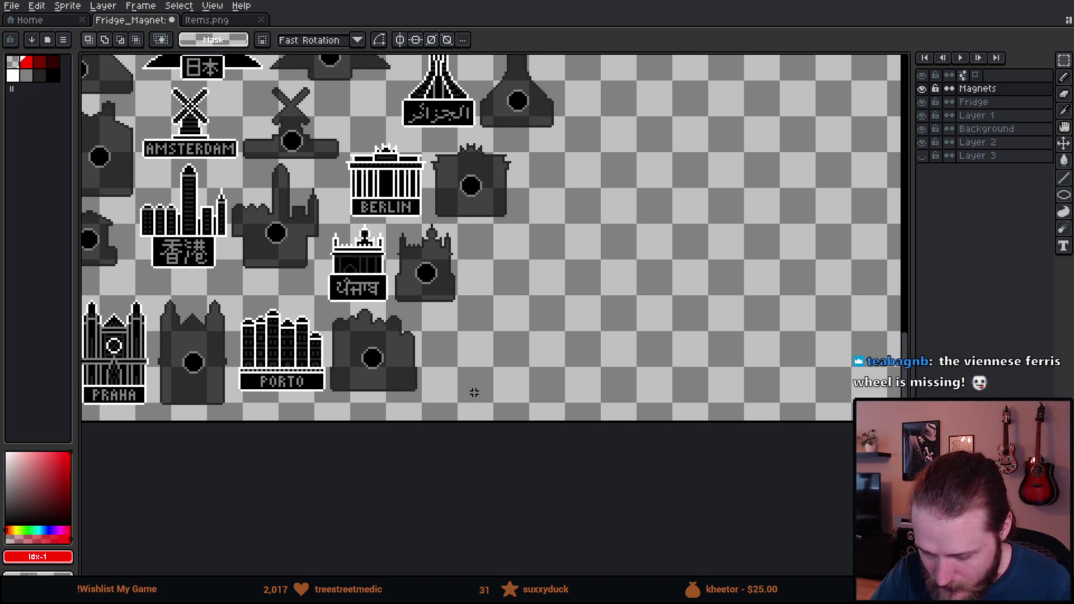
key(ctrl+v)
drag(786, 380, 494, 405)
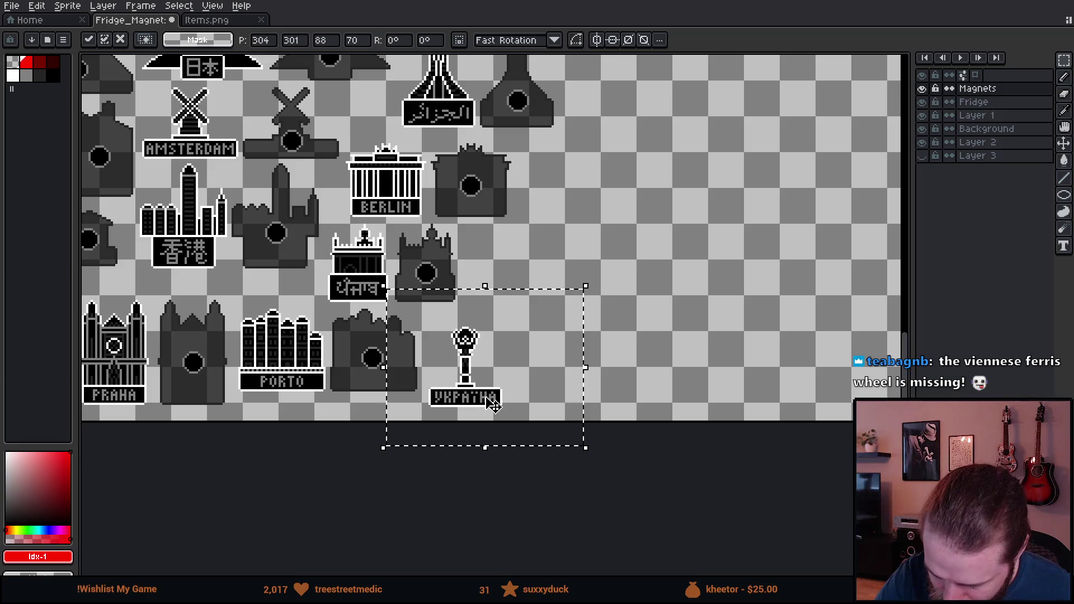
drag(718, 398, 391, 422)
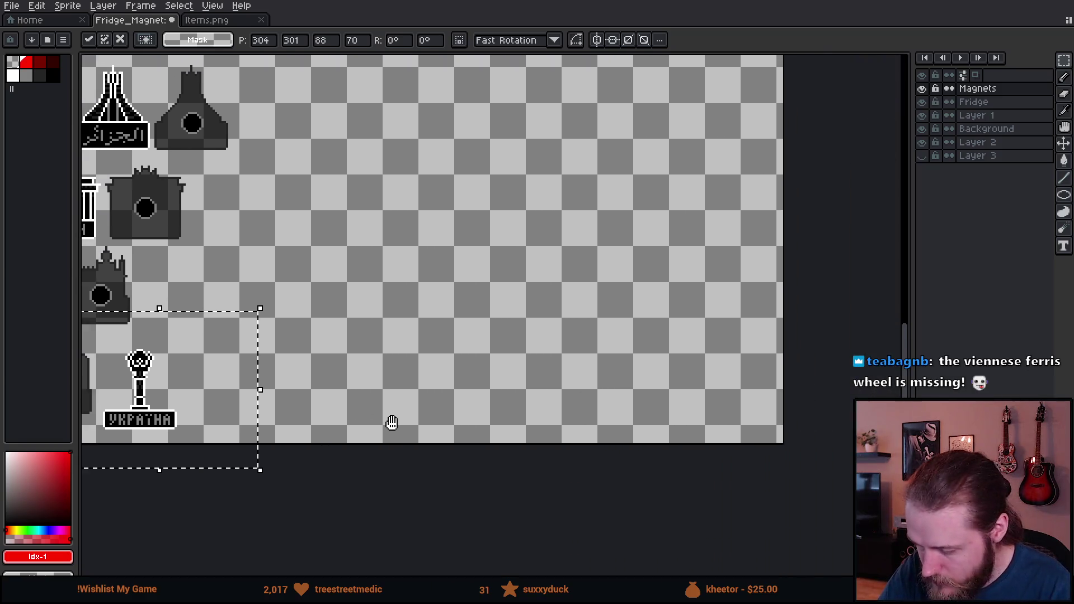
scroll(699, 492, down, 2)
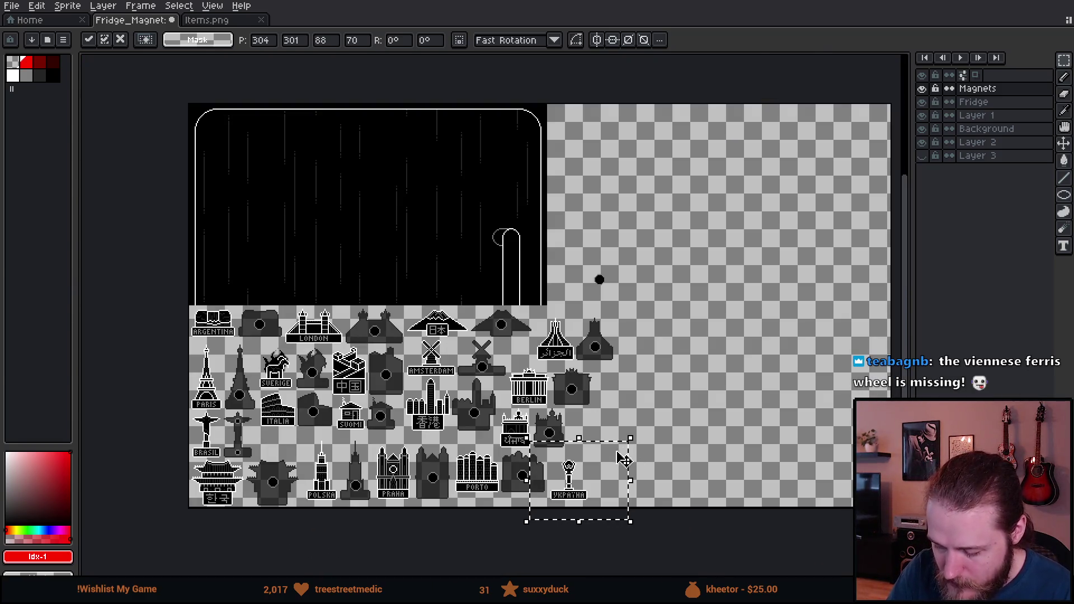
scroll(630, 467, up, 3)
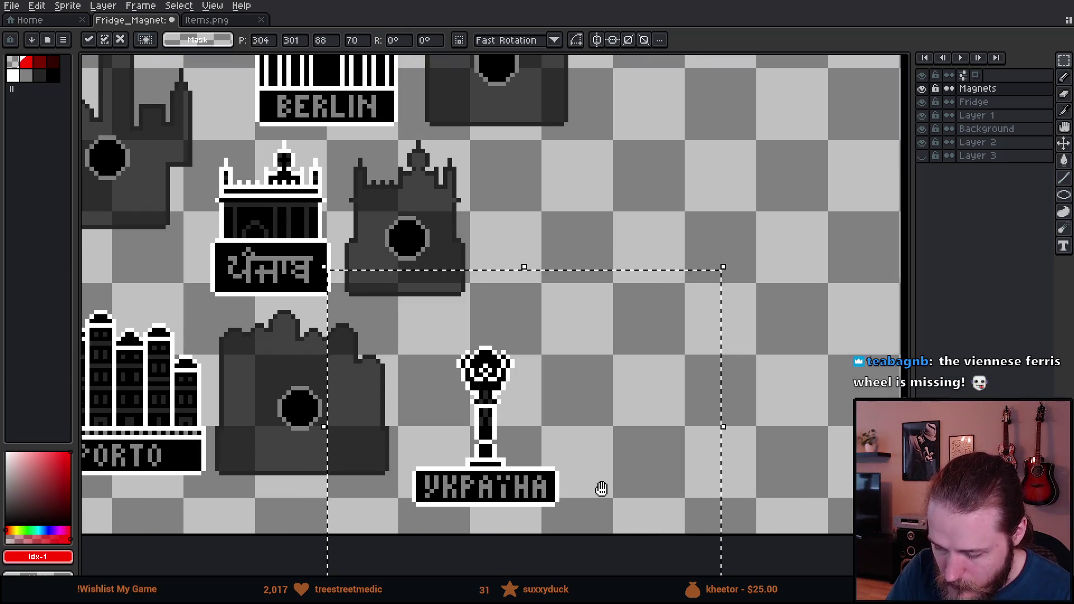
drag(602, 488, 562, 466)
click(758, 397)
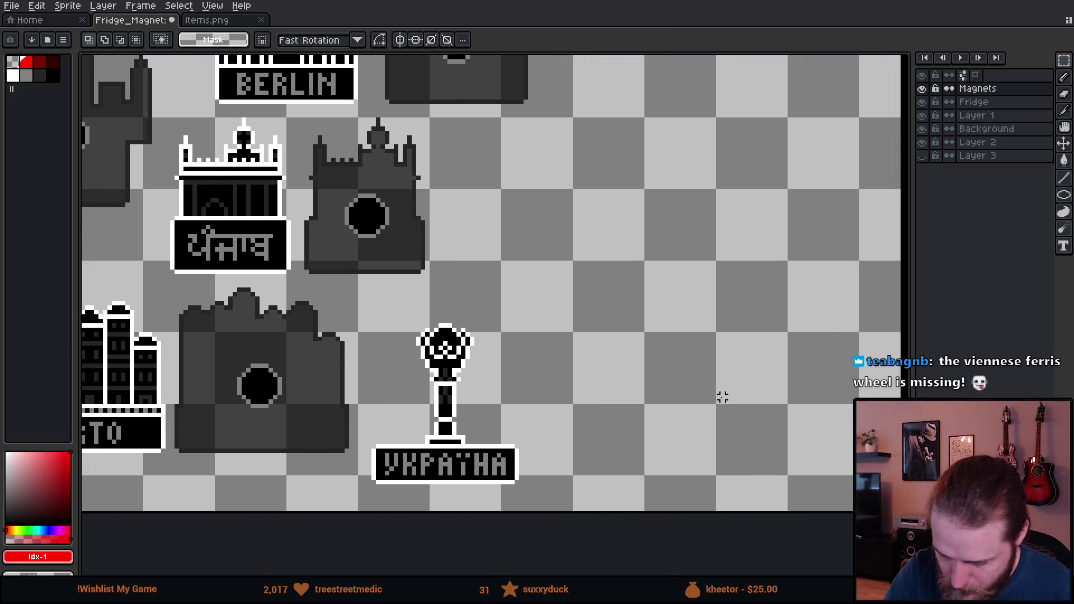
Place a copy of the УКРАЇНА magnet to its right and select the copy
drag(357, 308, 580, 508)
mouse_move(504, 467)
mouse_down()
mouse_move(492, 463)
mouse_move(613, 482)
mouse_move(609, 473)
mouse_up()
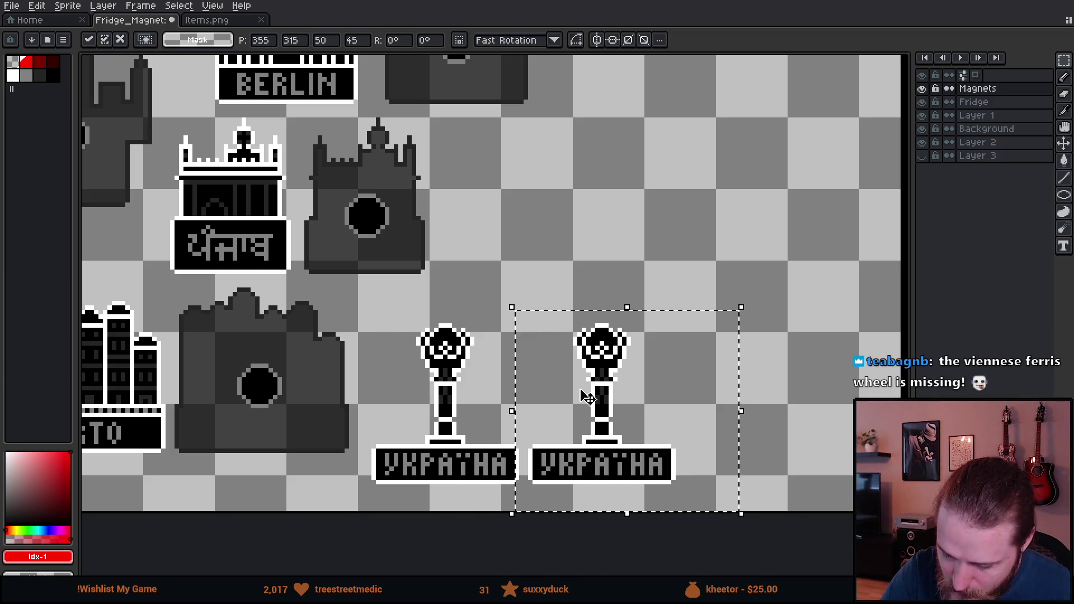
click(574, 283)
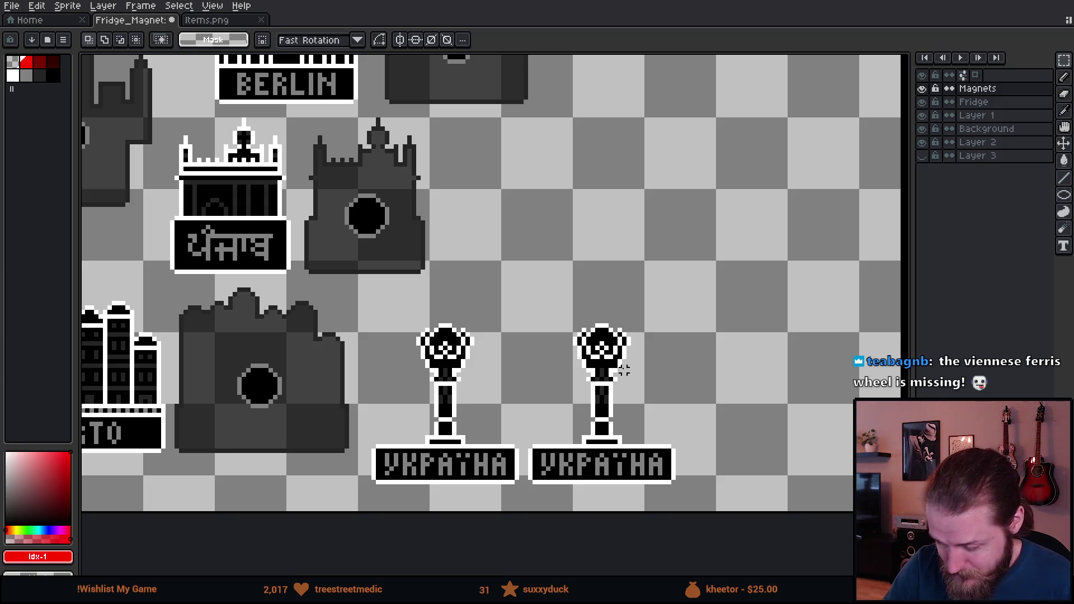
mouse_move(534, 316)
mouse_down()
mouse_move(693, 504)
mouse_move(718, 507)
mouse_up()
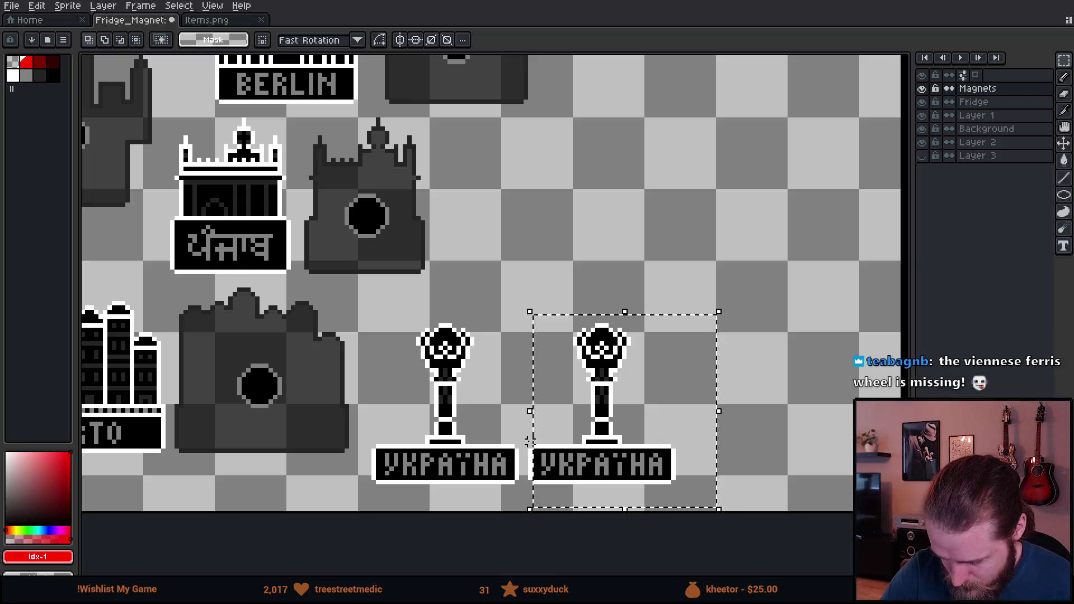
Clear the copy's black and dark grey interior and the plate lettering to transparent
mouse_move(524, 436)
mouse_down()
mouse_move(556, 479)
mouse_move(559, 508)
mouse_up()
key(g)
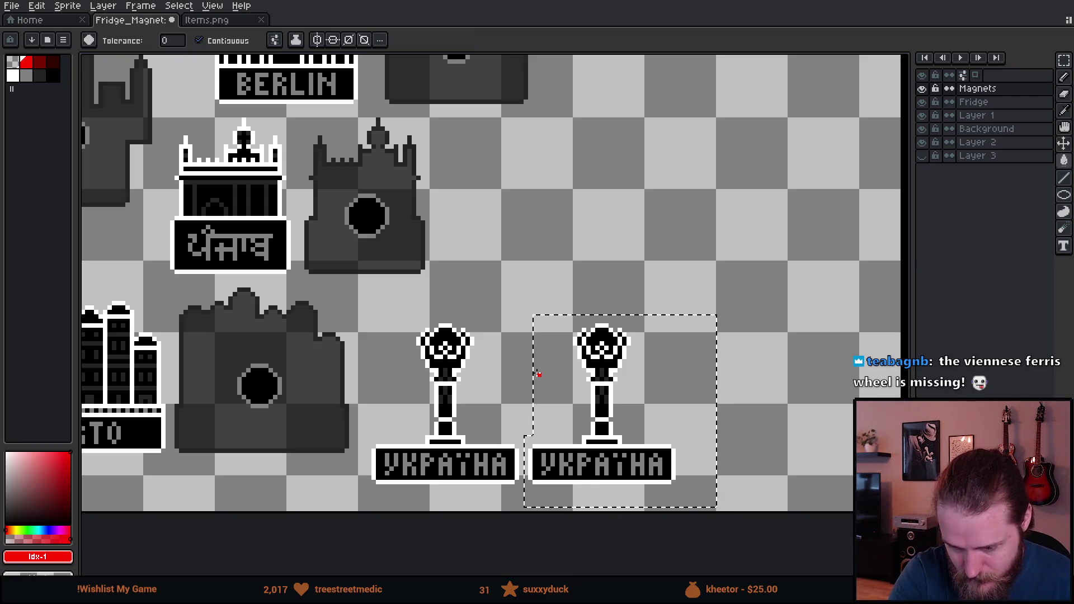
key(x)
scroll(633, 362, up, 4)
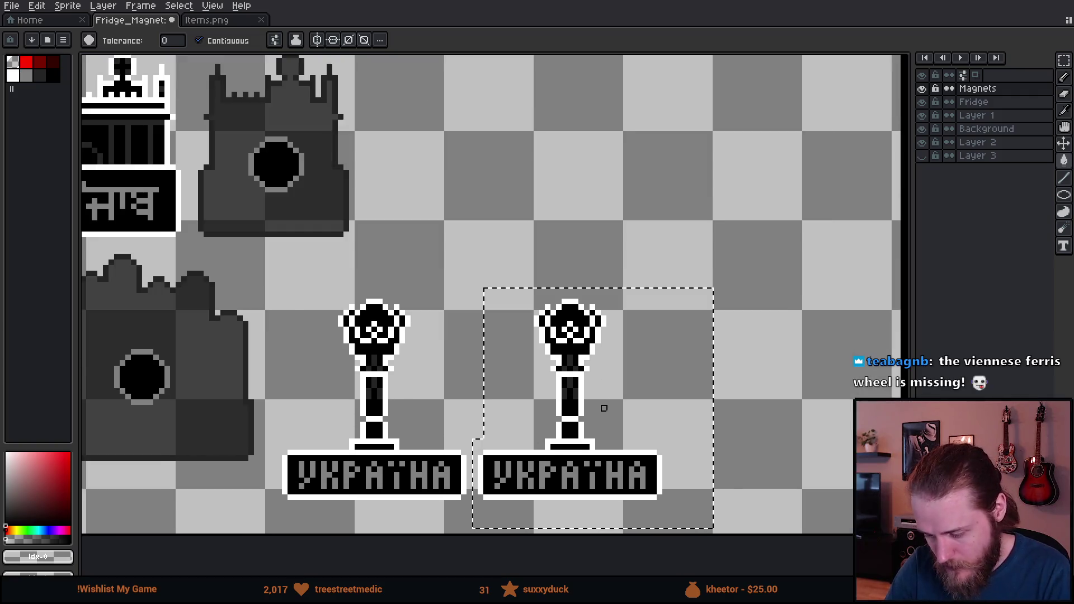
mouse_move(579, 392)
mouse_down()
mouse_move(503, 367)
mouse_move(505, 330)
mouse_up()
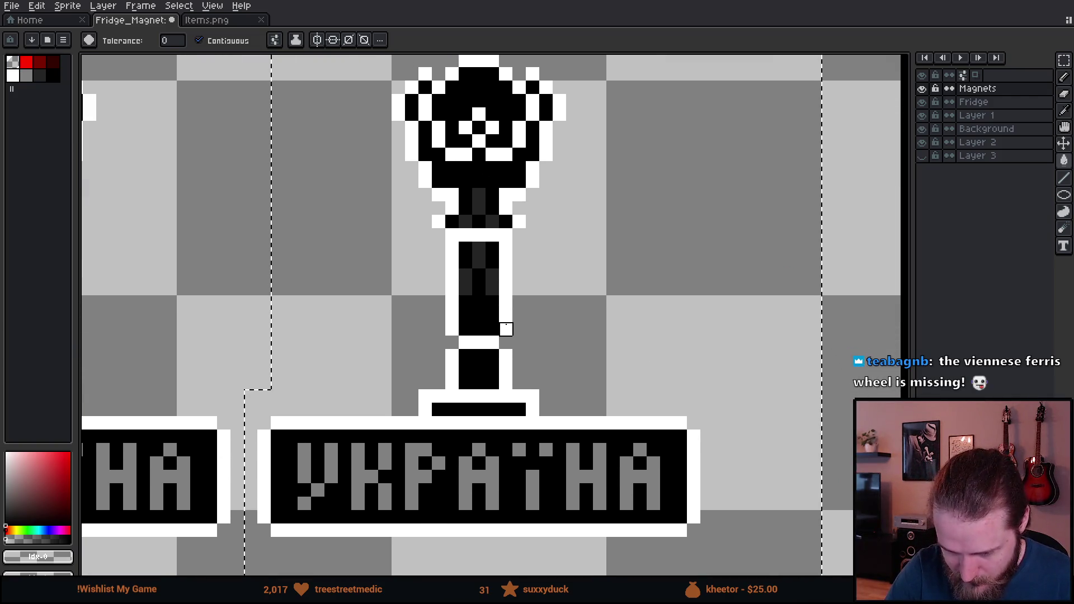
click(479, 181)
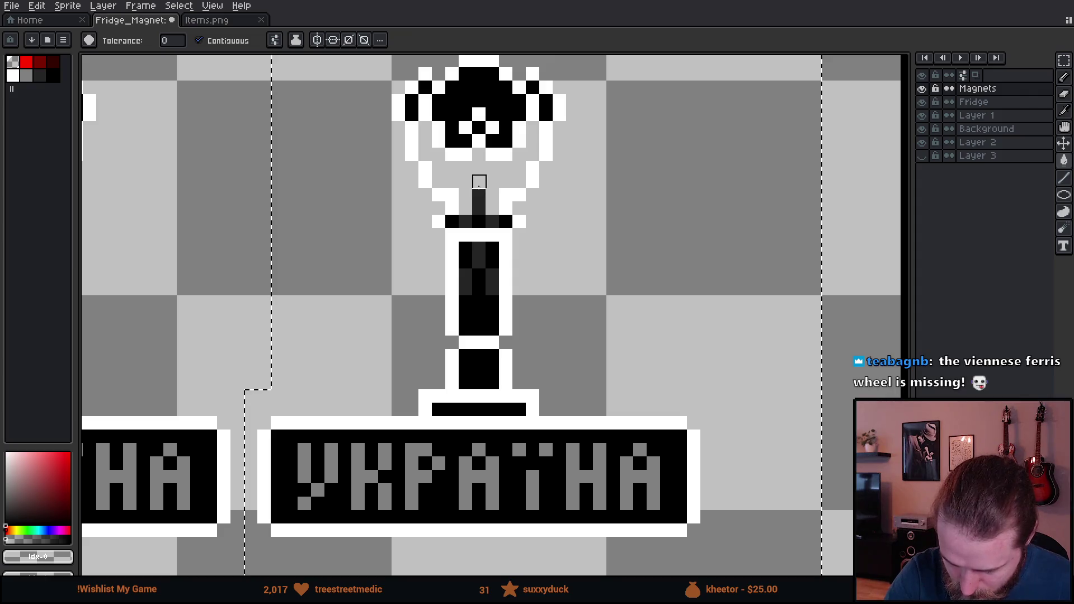
click(223, 40)
click(480, 208)
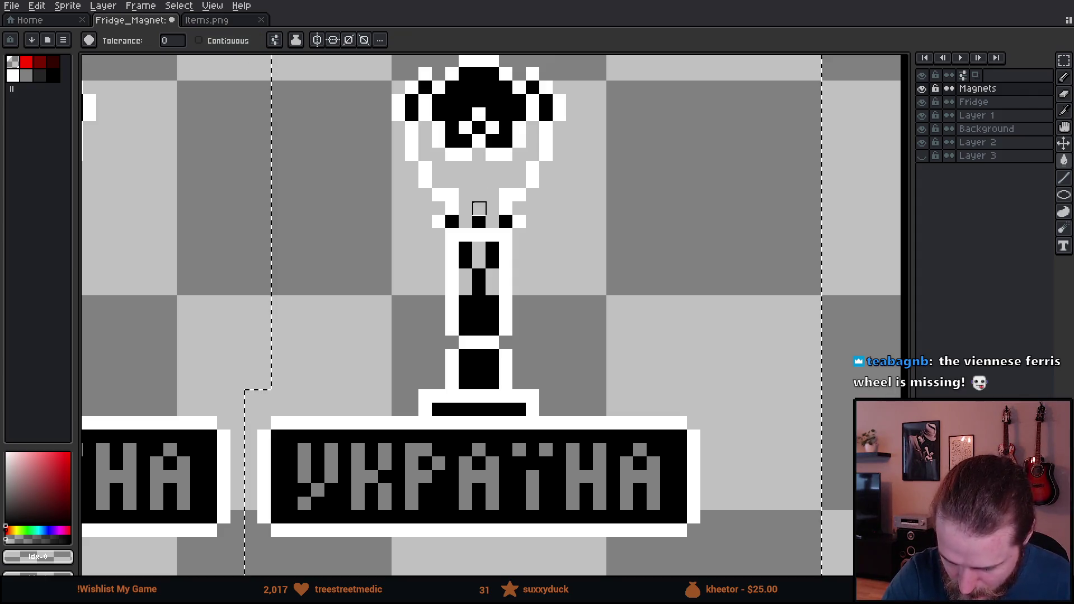
click(479, 315)
click(357, 450)
Erase the inner lines in the plate's top edge, the stem's top bar and the head's corners
key(b)
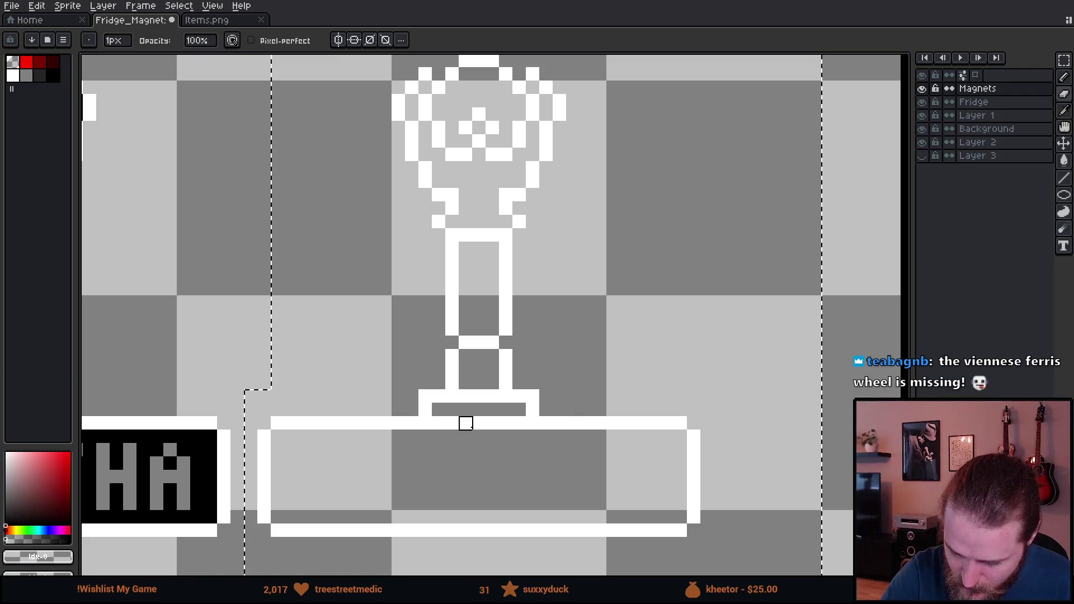
mouse_move(466, 424)
mouse_down()
mouse_move(451, 431)
mouse_move(465, 386)
mouse_move(479, 410)
mouse_up()
click(519, 423)
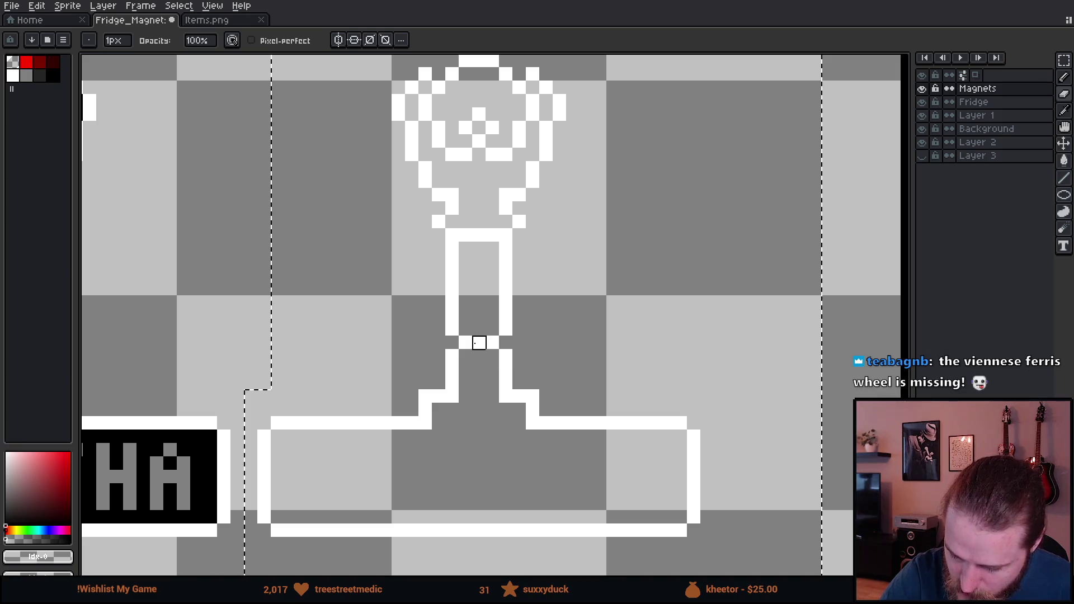
drag(573, 263, 561, 357)
mouse_move(473, 308)
mouse_down()
mouse_move(458, 307)
mouse_move(618, 283)
mouse_move(473, 284)
mouse_move(501, 257)
mouse_move(542, 259)
mouse_move(553, 231)
mouse_up()
click(467, 272)
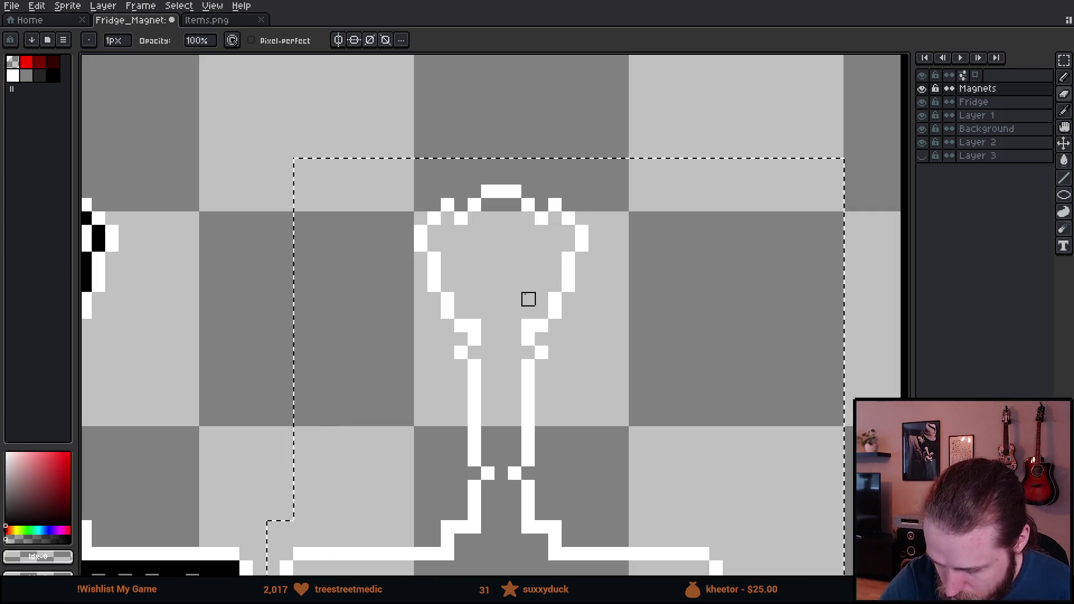
click(474, 326)
click(528, 326)
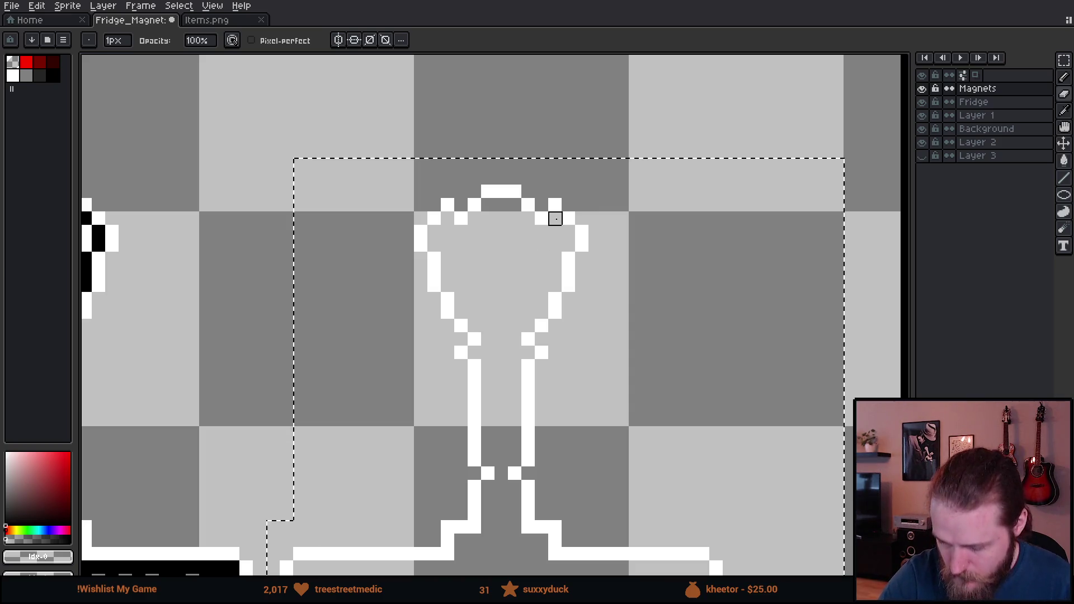
Recolour the trophy's white outline with the magnet backs' dark grey #242424
drag(702, 364, 752, 270)
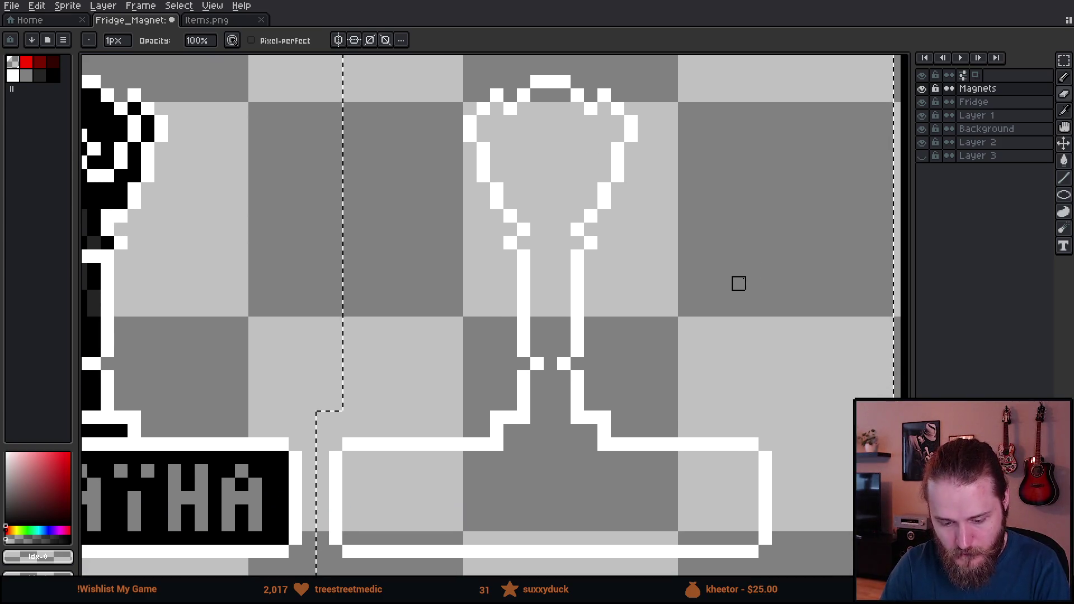
scroll(738, 283, down, 3)
scroll(732, 293, down, 1)
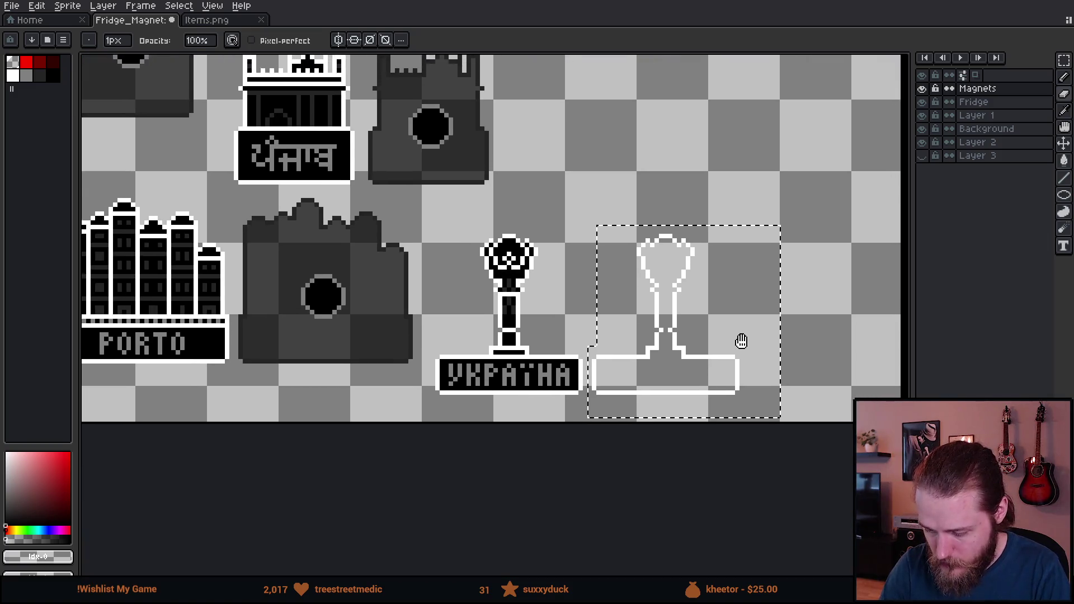
drag(740, 341, 693, 377)
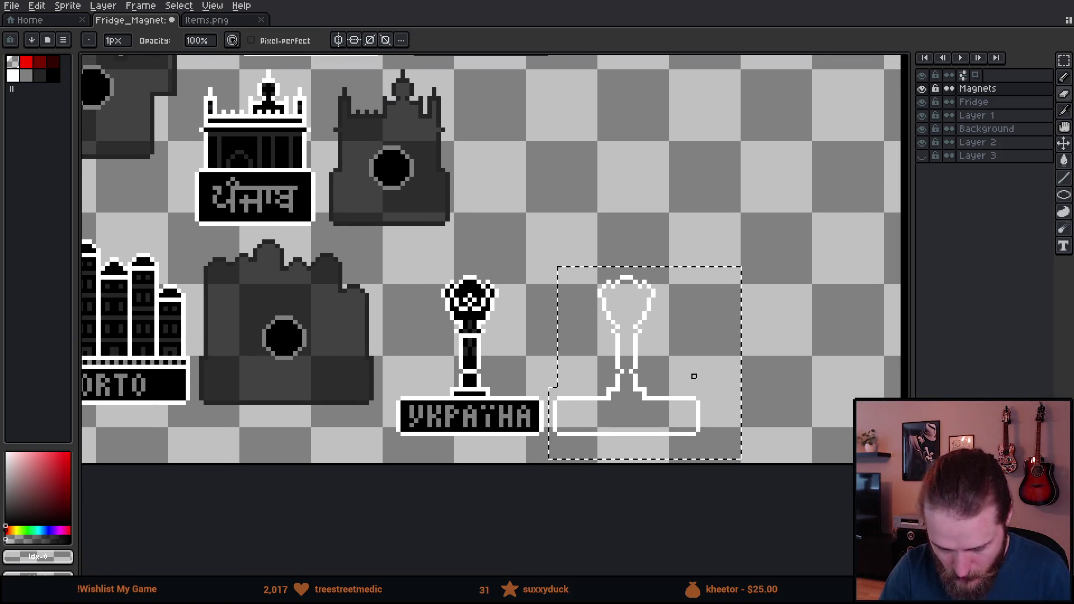
alt+click(442, 130)
key(g)
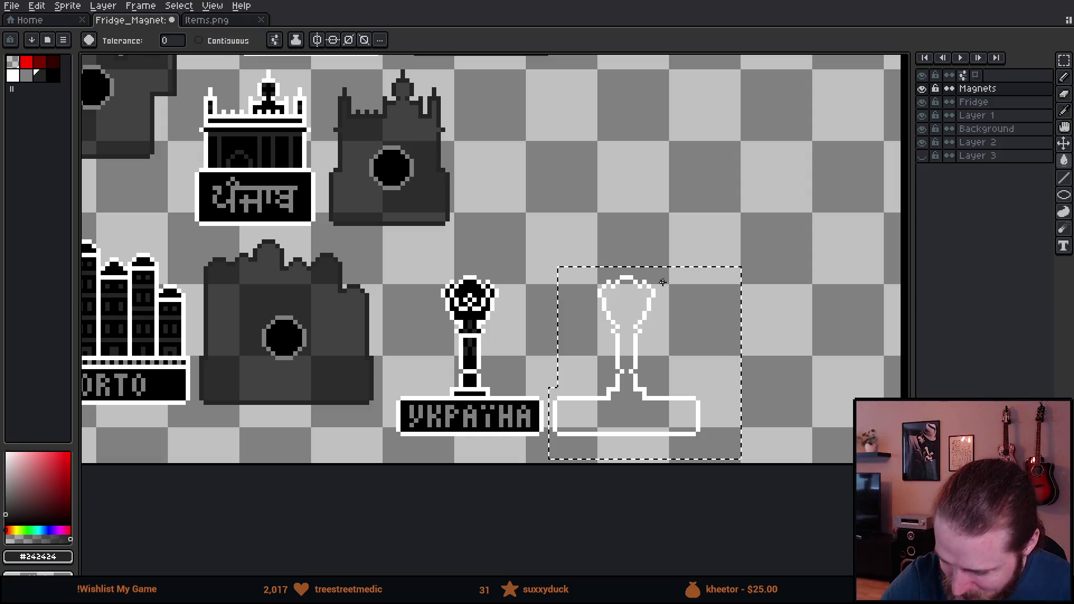
alt+click(363, 294)
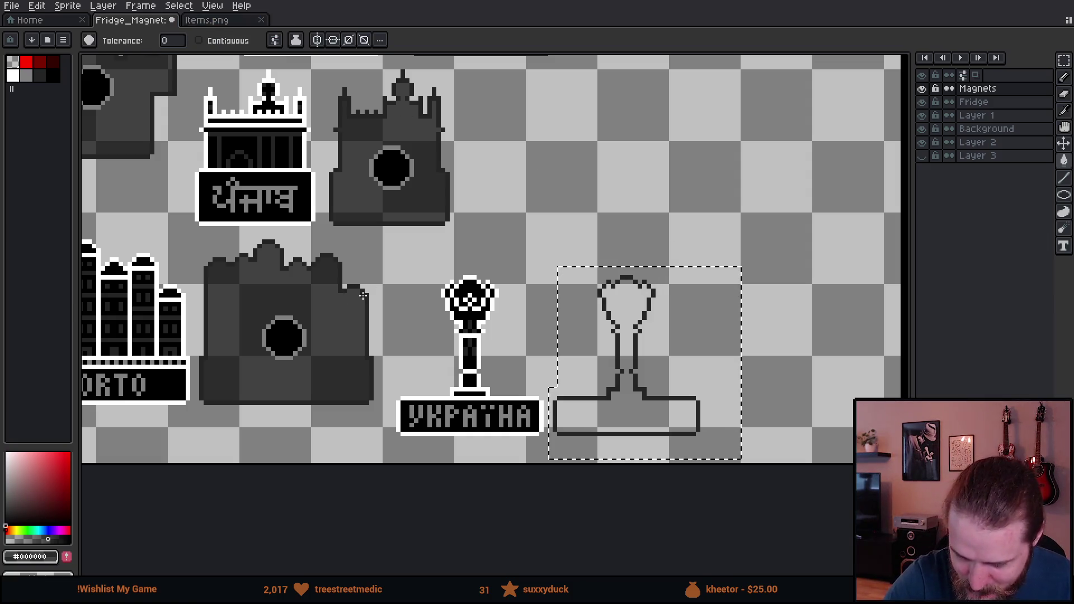
Compare with the finished Berlin, Praha and Paris magnets, then re-centre on the Ukraina outline
mouse_move(366, 354)
mouse_down()
mouse_move(381, 365)
mouse_move(404, 471)
mouse_move(658, 403)
mouse_move(779, 353)
mouse_move(692, 359)
mouse_up()
mouse_move(383, 388)
mouse_down()
mouse_move(479, 394)
mouse_move(741, 357)
mouse_up()
drag(424, 347, 599, 459)
key(m)
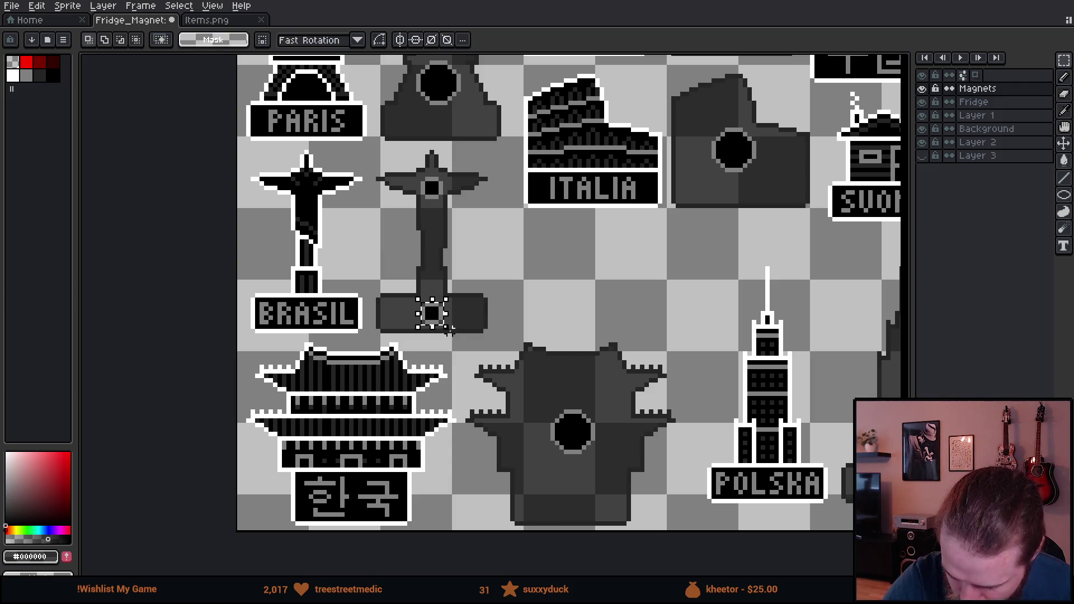
mouse_move(646, 365)
mouse_down()
mouse_move(642, 378)
mouse_move(177, 345)
mouse_up()
drag(772, 365, 298, 358)
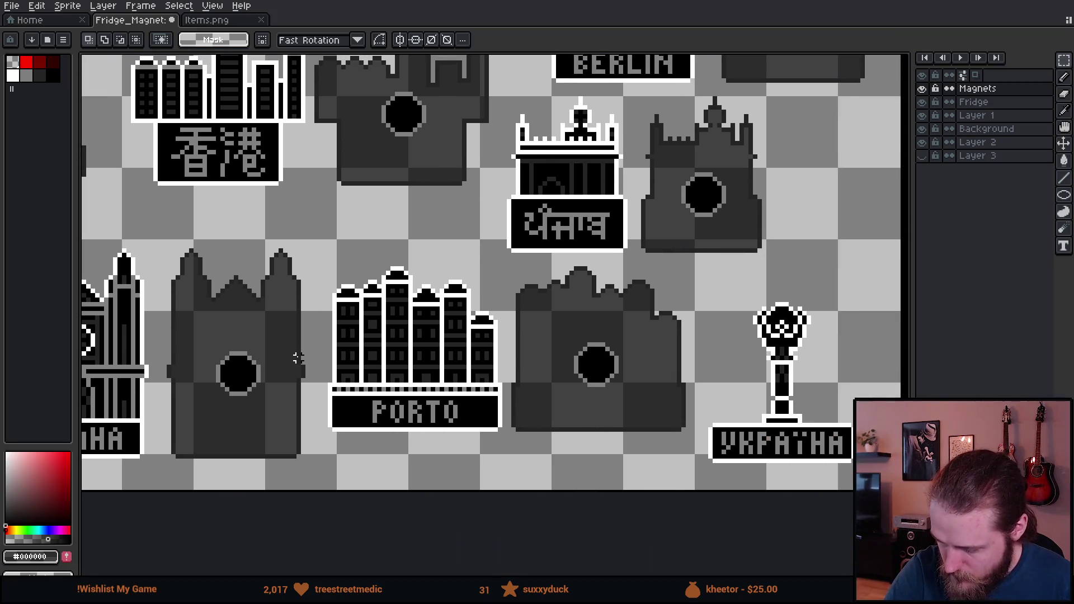
drag(728, 385, 417, 342)
drag(653, 395, 571, 348)
scroll(570, 333, up, 3)
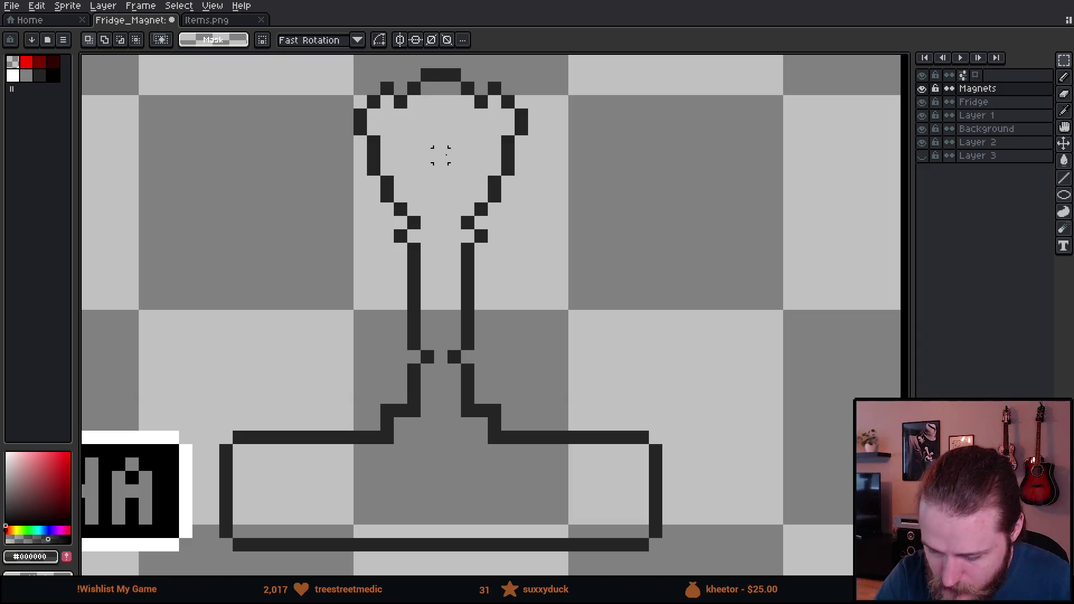
Try a mid-grey hole in the head's loop, undo it, and compare with the original trophy
key(b)
key(alt)
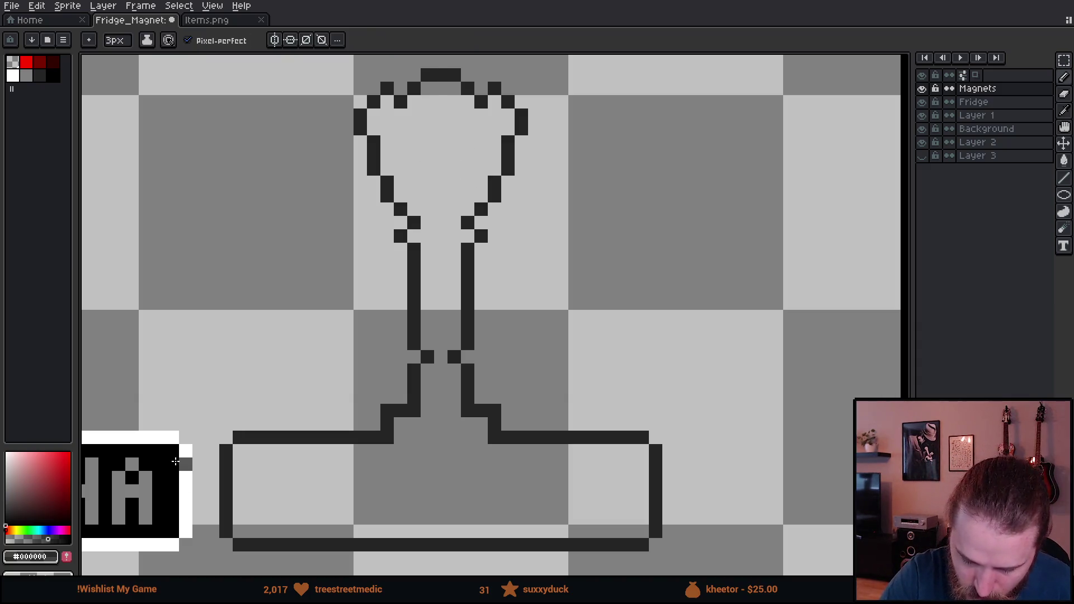
key(alt)
alt+click(154, 475)
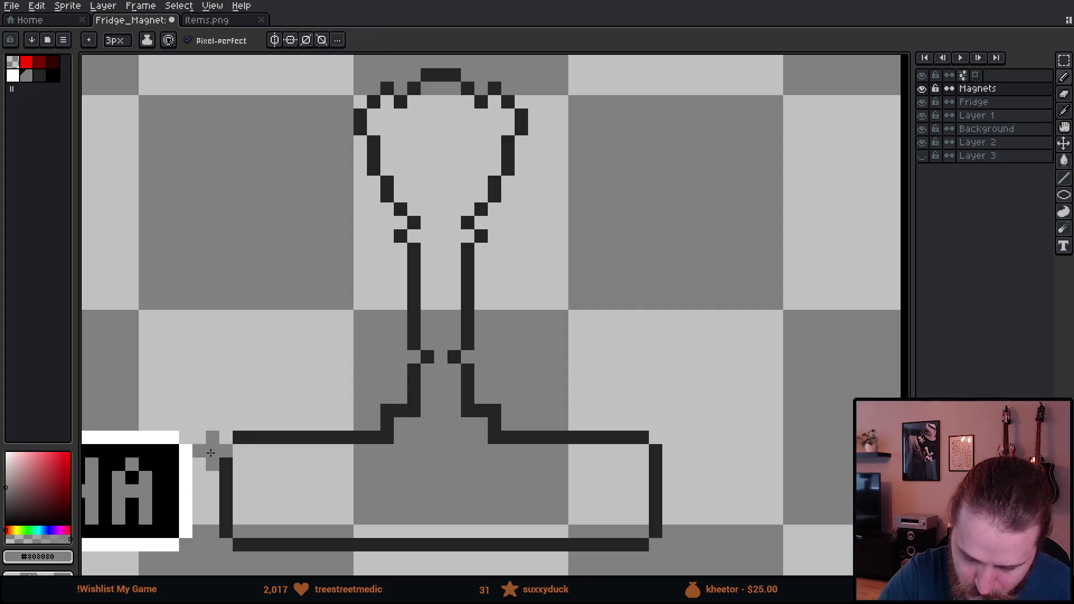
key(plus)
key(plus)
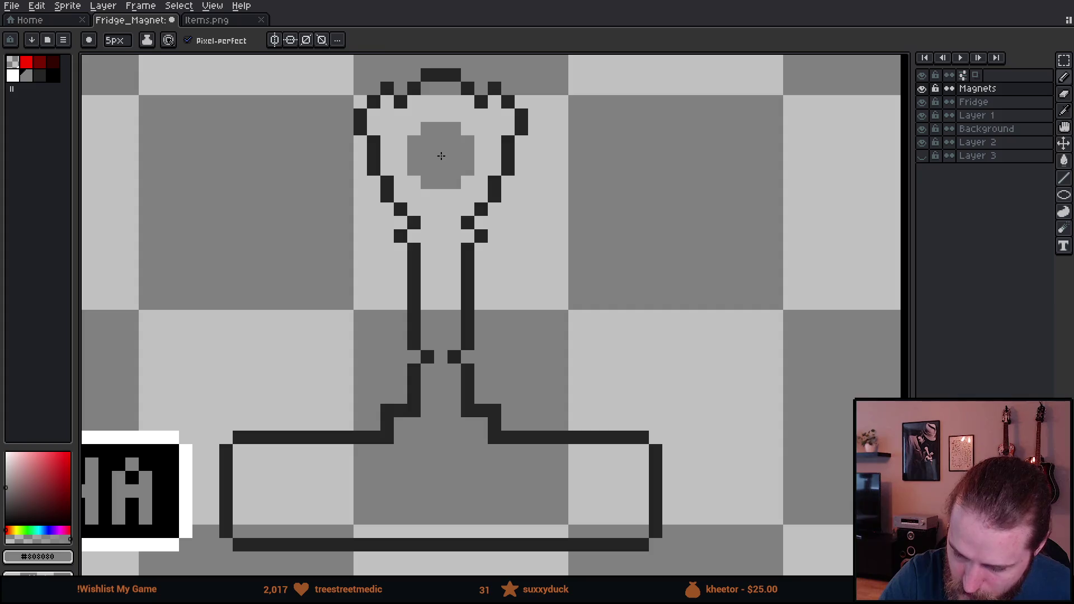
key(m)
key(b)
click(440, 155)
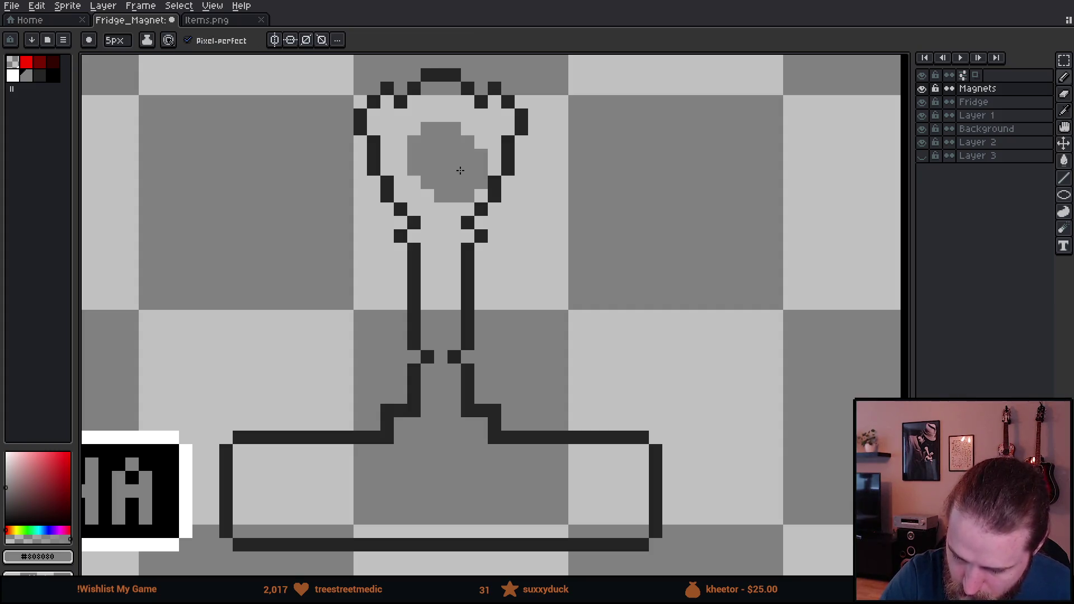
click(506, 469)
key(ctrl+z)
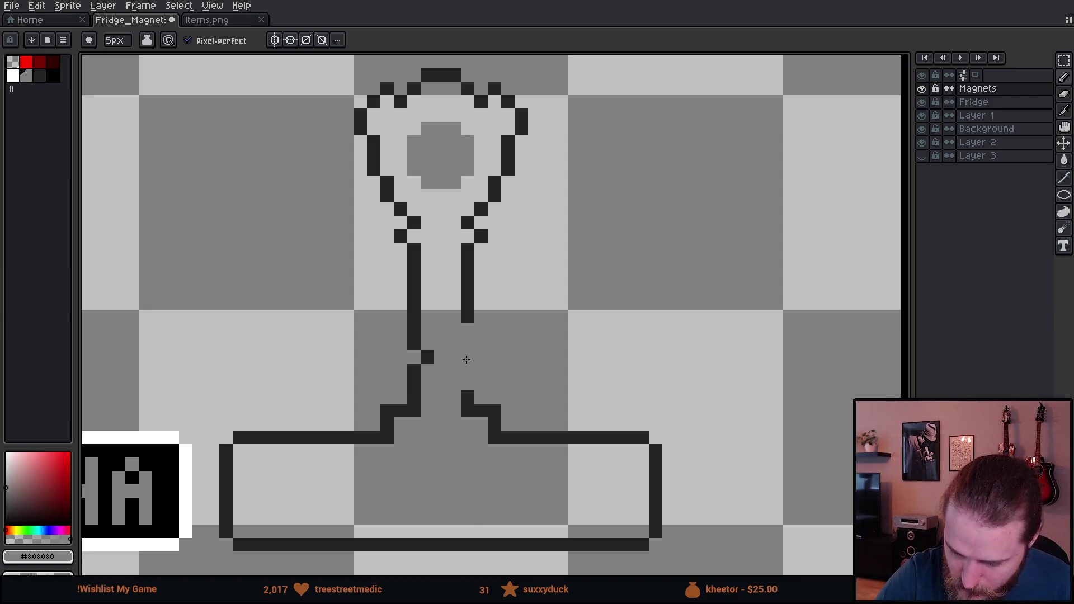
scroll(463, 360, left, 3)
drag(255, 333, 419, 557)
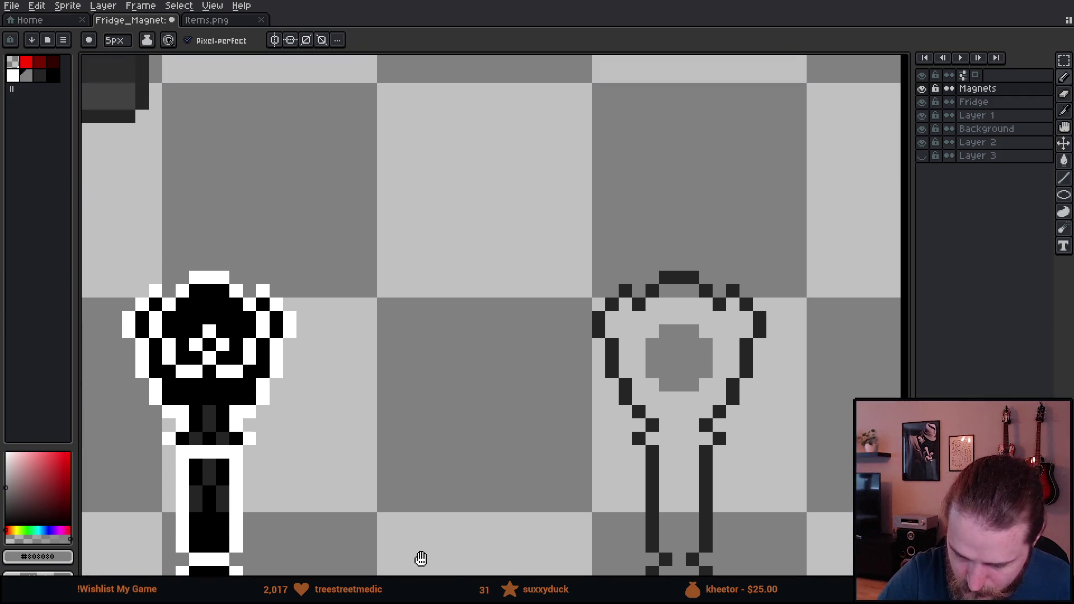
Fill the outline's interior solid dark grey with a contiguous fill
alt+click(184, 132)
mouse_move(581, 425)
mouse_down()
mouse_move(499, 358)
mouse_move(377, 178)
mouse_up()
key(g)
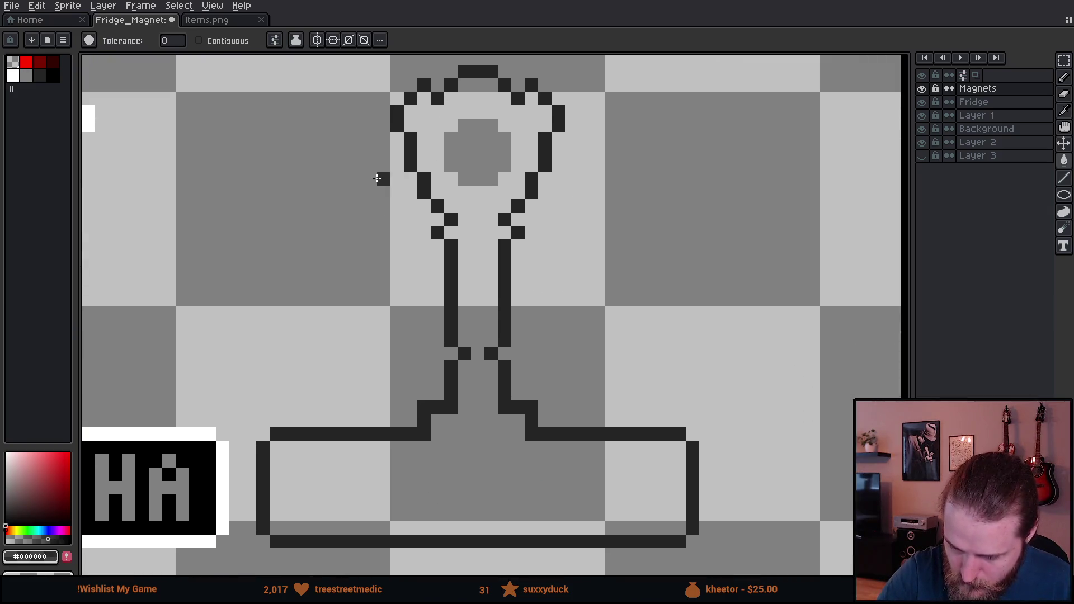
click(199, 41)
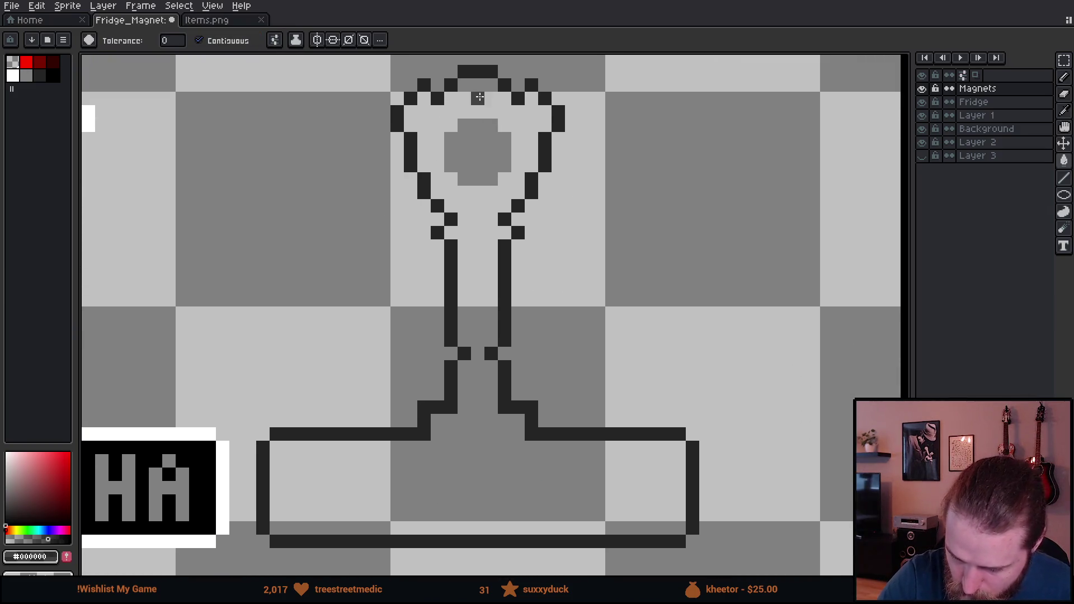
click(477, 98)
scroll(566, 372, right, 2)
Paint a 3x3 black magnet hole in the base's circle with a smaller brush
key(b)
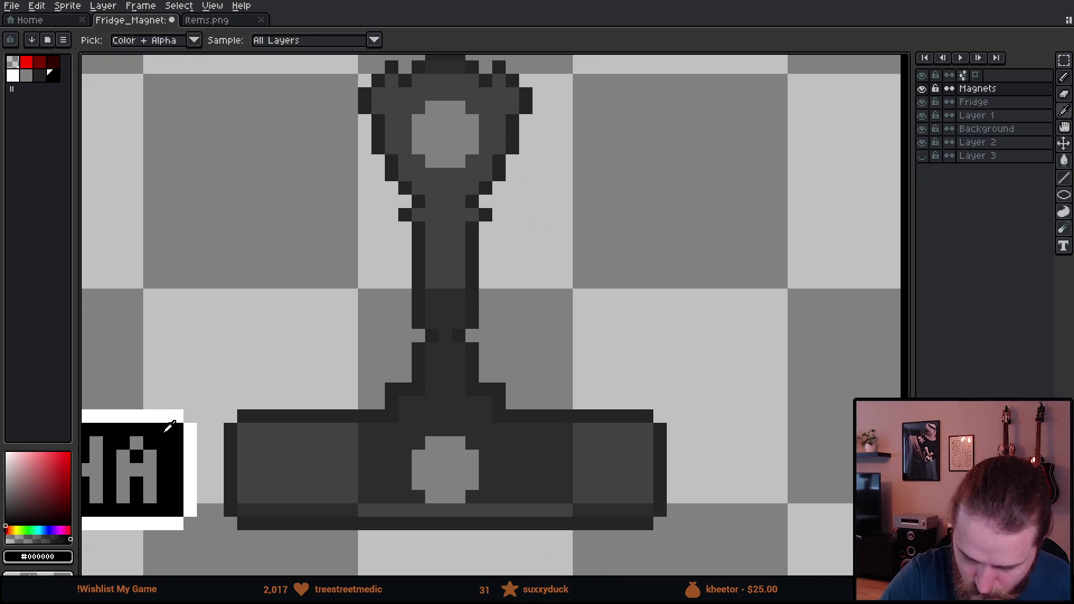
click(458, 477)
key(ctrl+z)
key(minus)
key(minus)
key(minus)
click(438, 463)
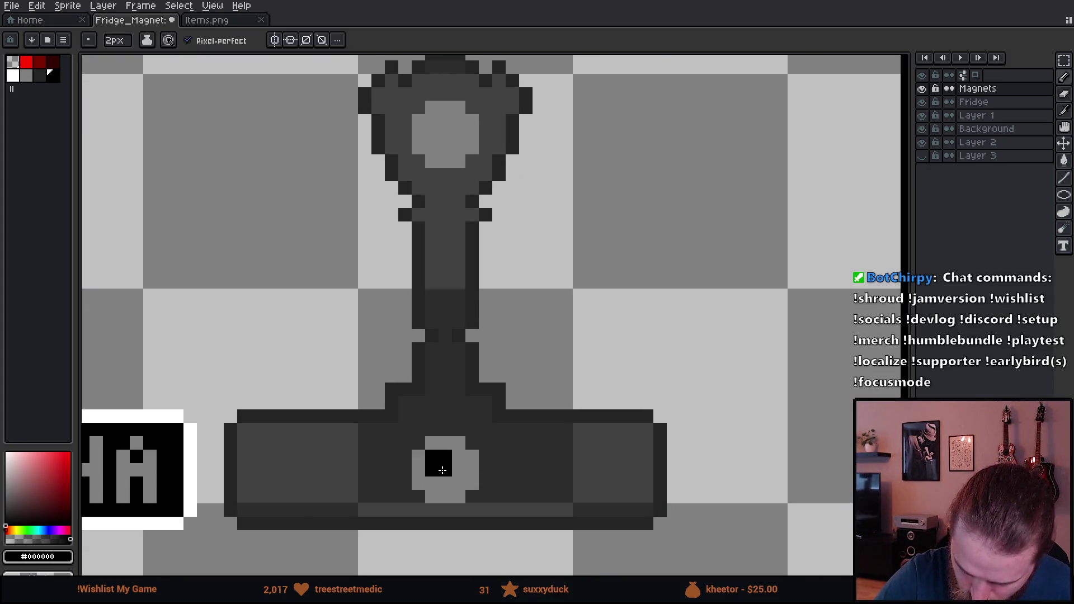
click(453, 464)
click(452, 483)
click(439, 483)
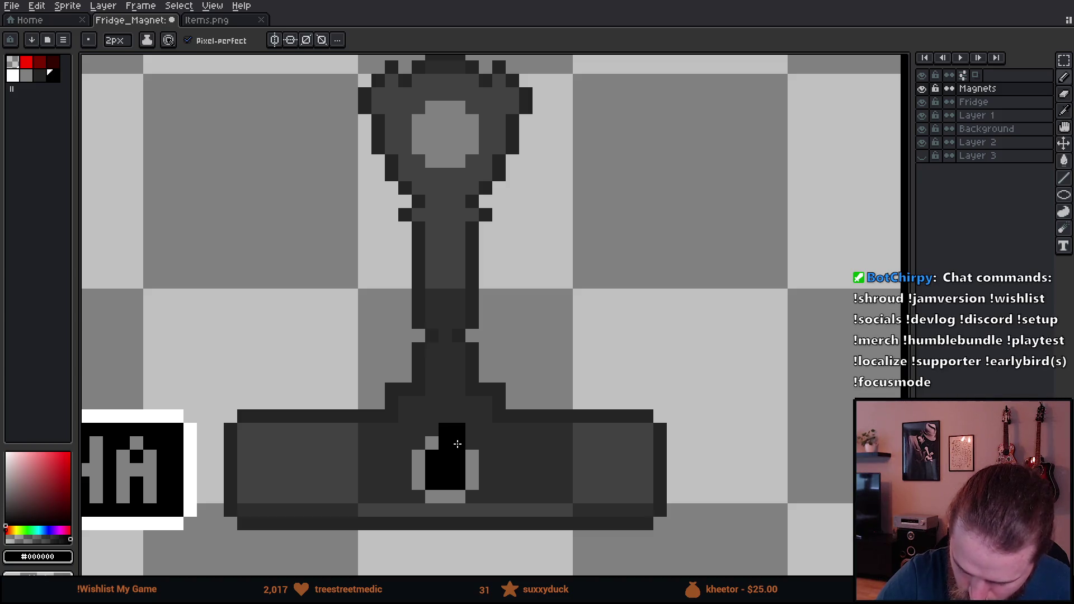
Paint a matching black magnet hole in the head's circle
click(440, 131)
click(439, 141)
click(452, 141)
click(452, 128)
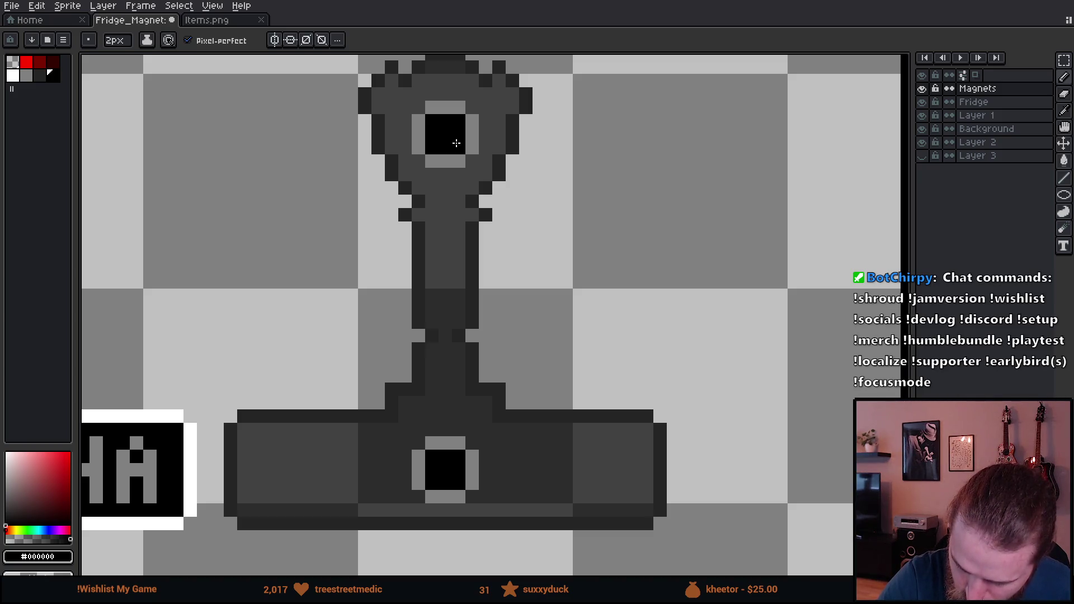
scroll(630, 328, down, 5)
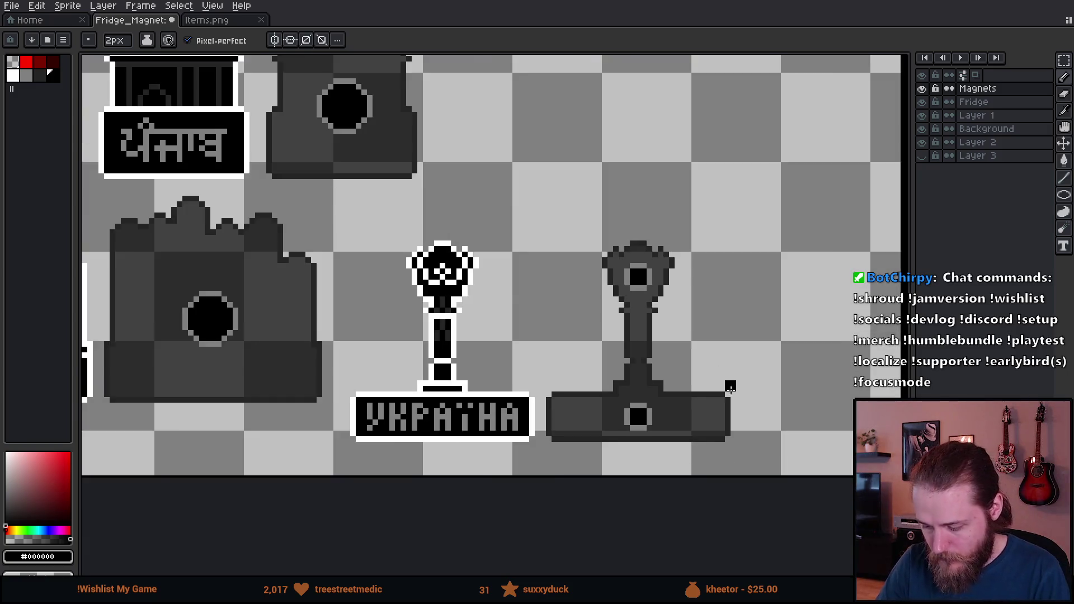
scroll(757, 403, down, 3)
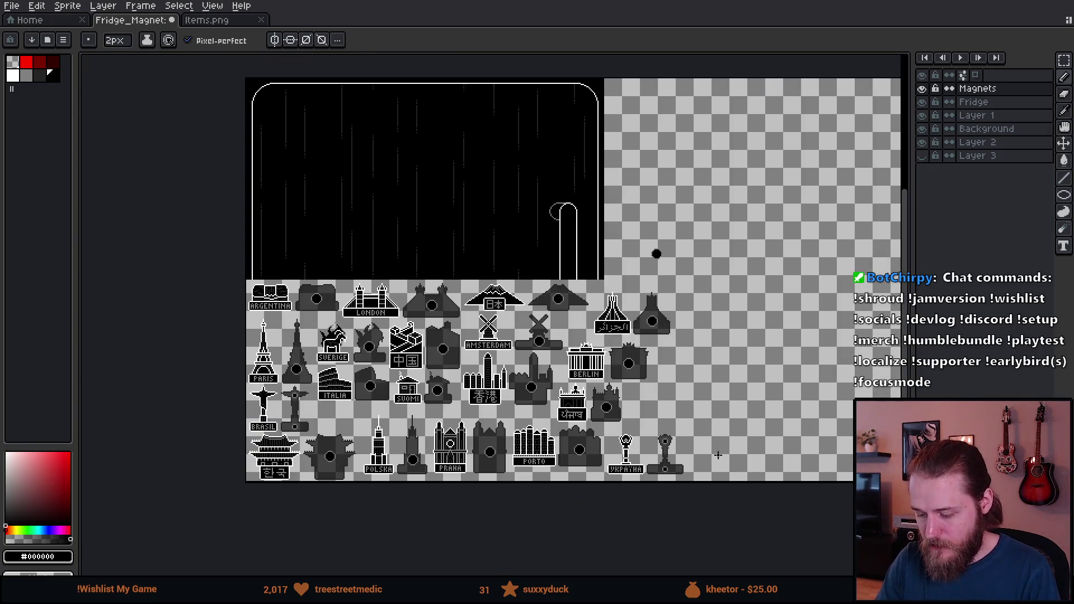
Review the fridge artwork and full magnet grid, then save the Fridge_Magnet sheet
scroll(739, 443, up, 2)
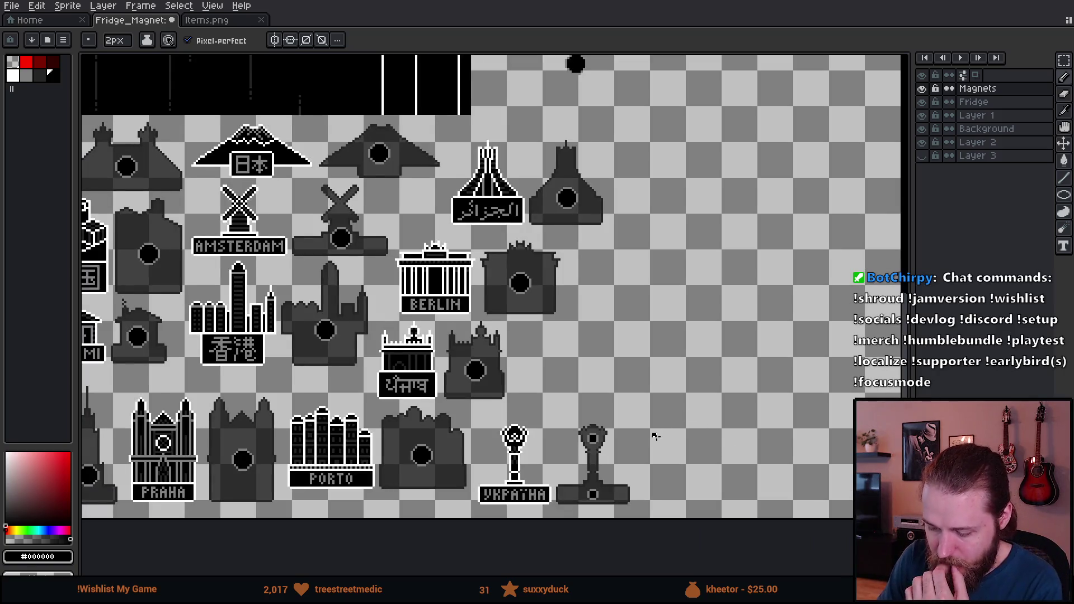
mouse_move(654, 436)
mouse_down()
mouse_move(777, 384)
mouse_move(480, 463)
mouse_move(252, 431)
mouse_move(355, 561)
mouse_move(414, 532)
mouse_move(470, 402)
mouse_move(561, 268)
mouse_move(611, 233)
mouse_up()
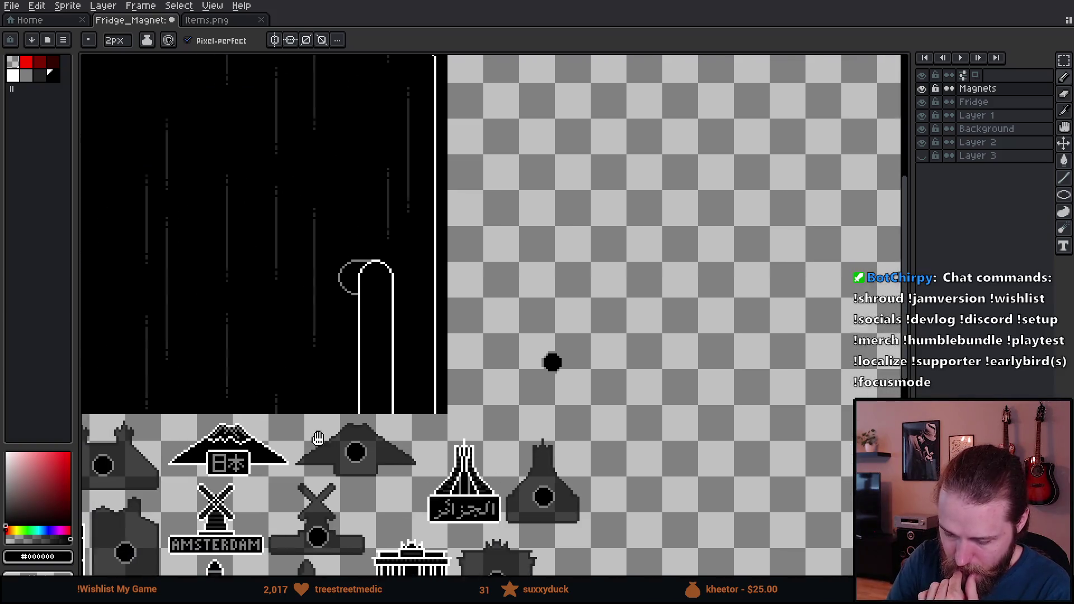
mouse_move(317, 438)
mouse_down()
mouse_move(691, 142)
mouse_move(646, 164)
mouse_up()
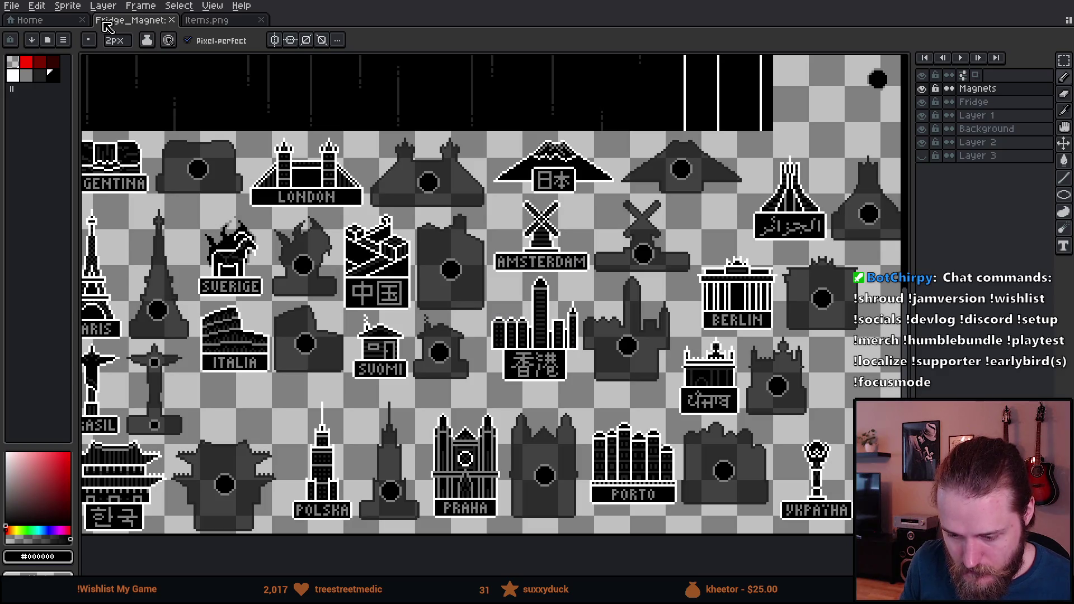
click(11, 5)
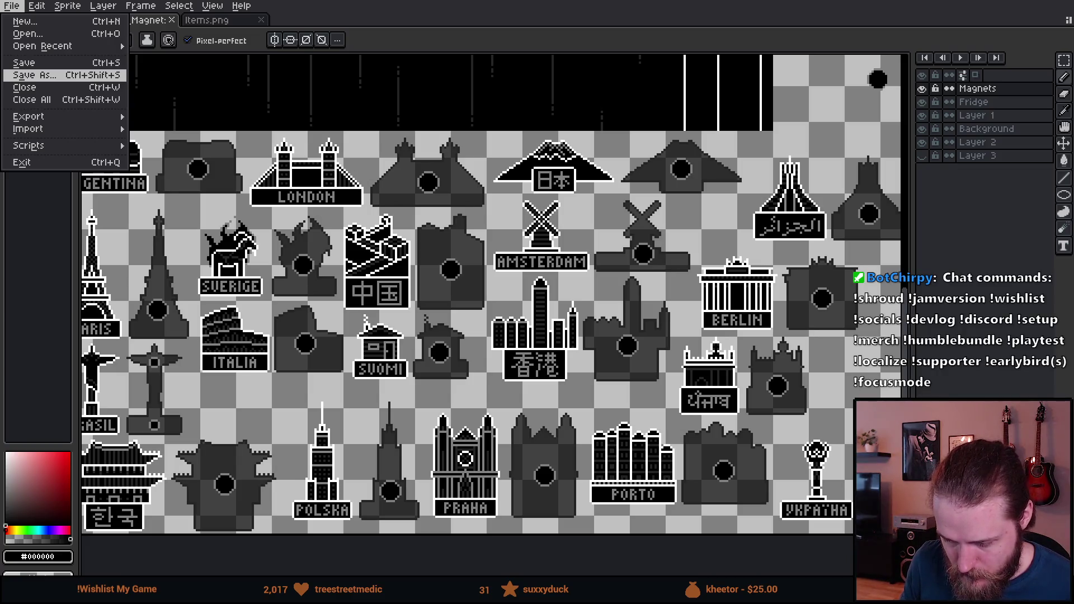
key(Escape)
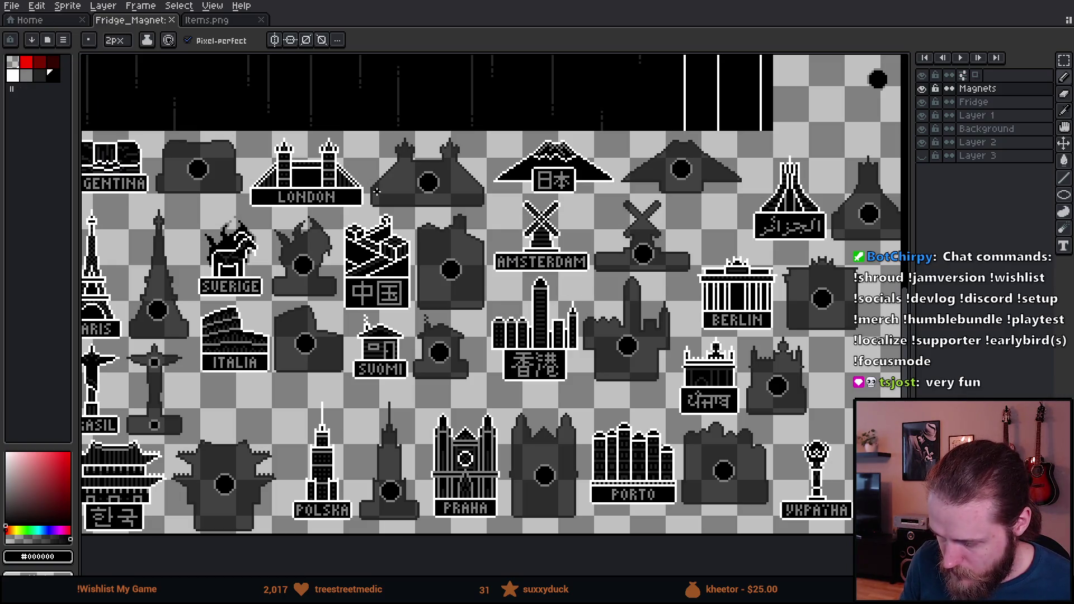
scroll(376, 189, down, 2)
mouse_move(474, 188)
mouse_down()
mouse_move(408, 328)
mouse_move(418, 291)
mouse_move(445, 269)
mouse_up()
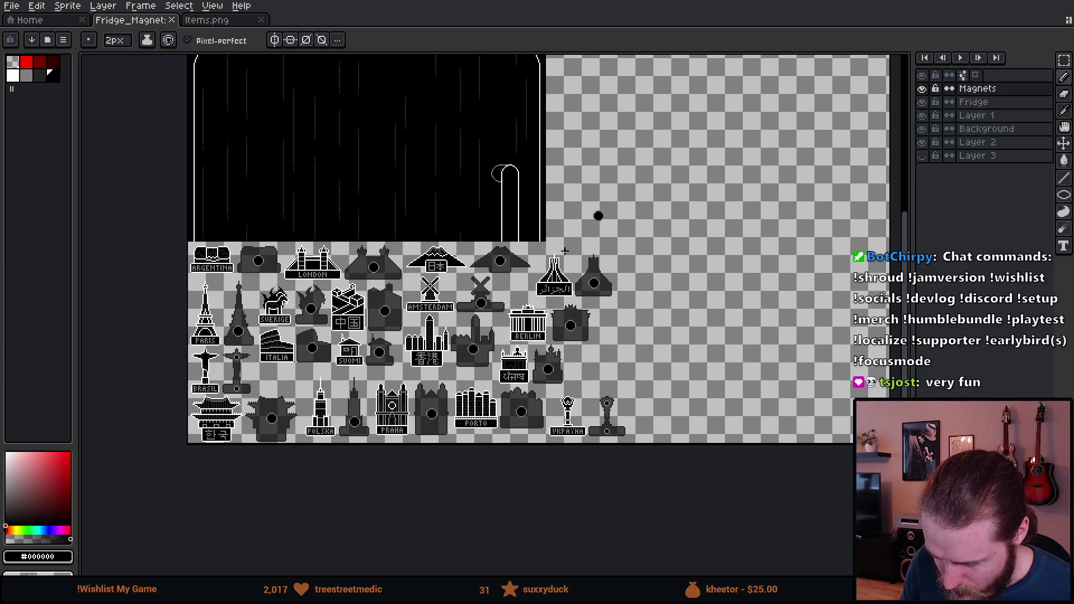
scroll(567, 240, up, 2)
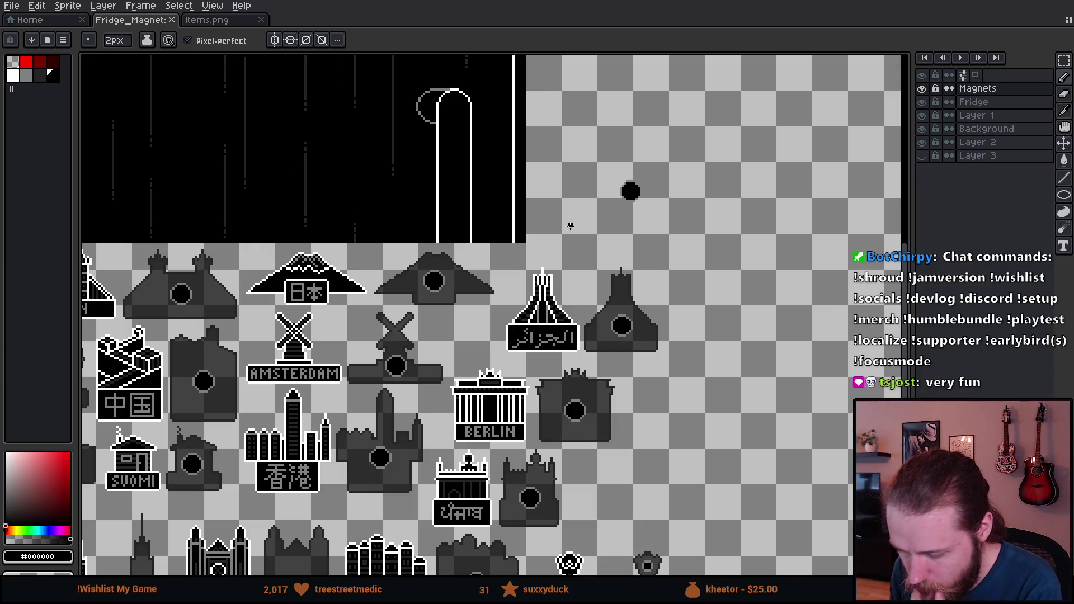
Pan to the fridge and upper magnets, then switch to the Unity editor
mouse_move(570, 223)
mouse_down()
mouse_move(607, 246)
mouse_move(680, 144)
mouse_move(733, 115)
mouse_up()
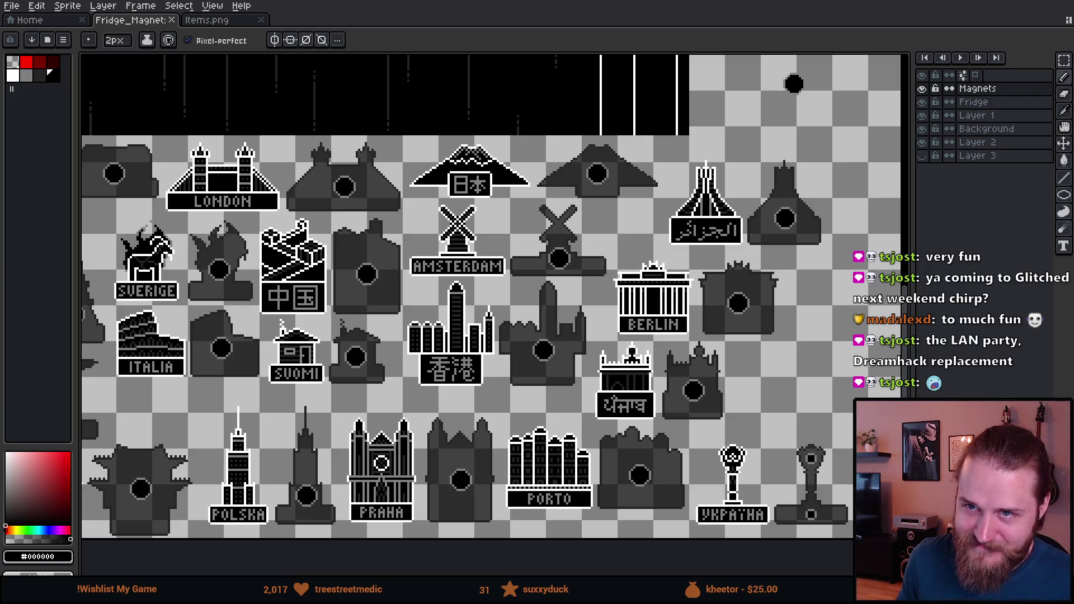
key(alt+Tab)
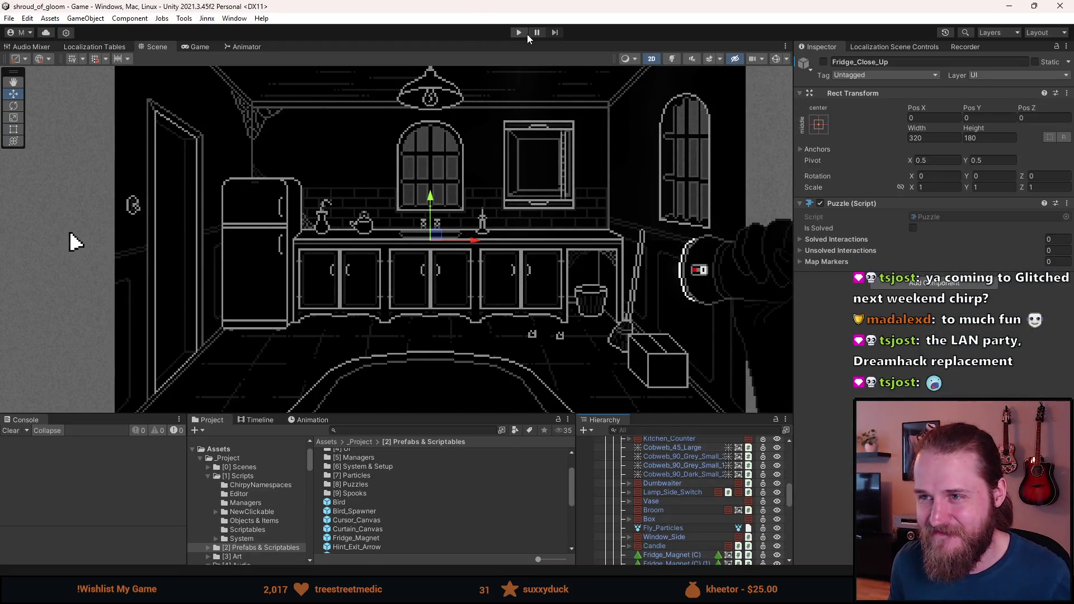
Enter play mode to test the magnets in the kitchen scene
click(527, 34)
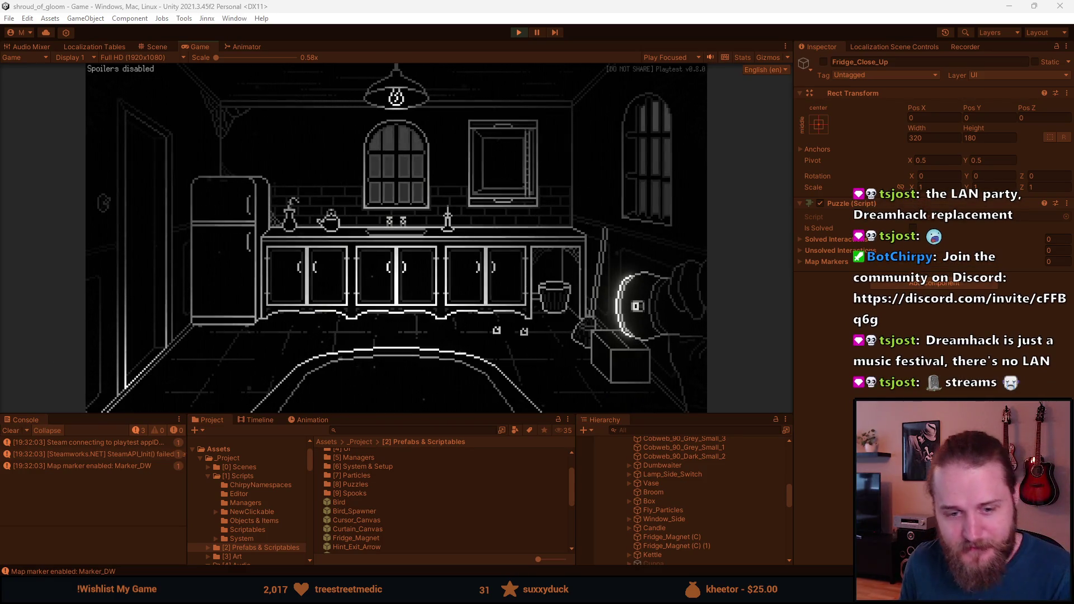
Clear the Console, enlarge the Game view and collect the magnet from the floor
click(12, 430)
drag(380, 415, 361, 465)
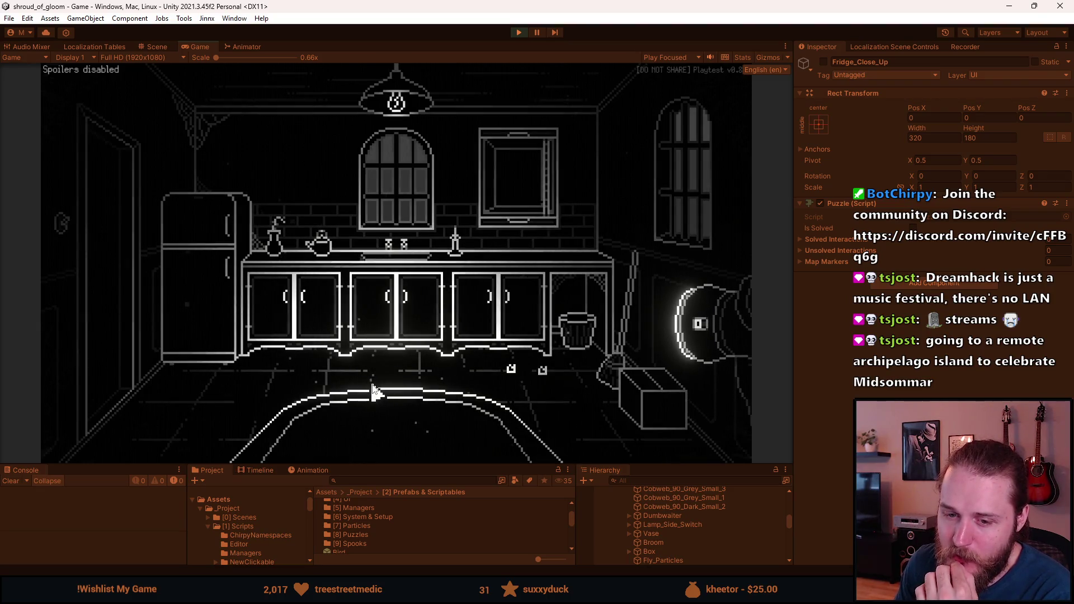
click(511, 377)
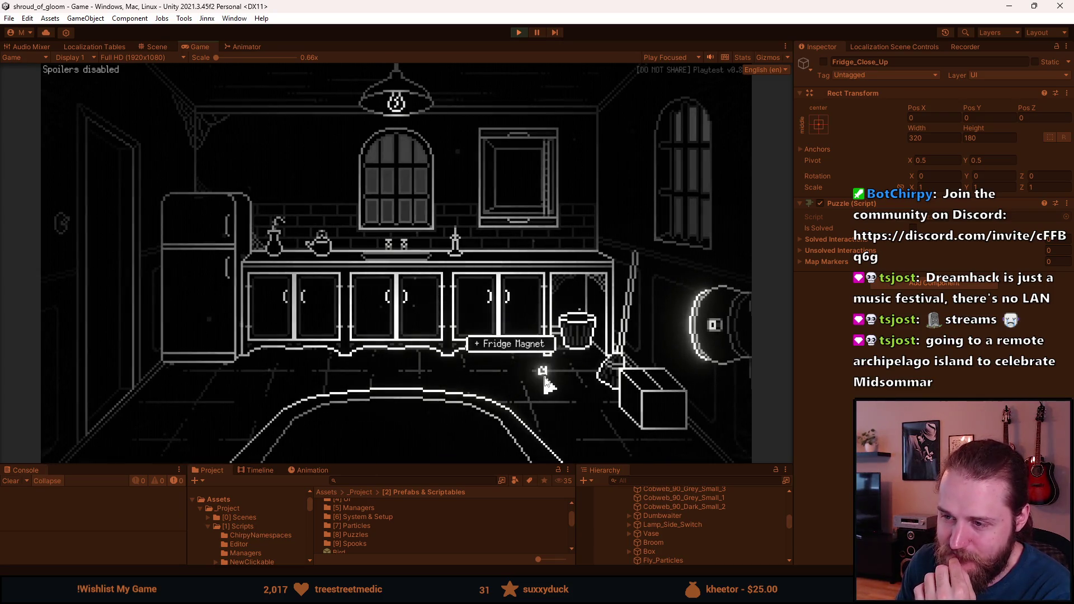
Open and close the fridge's lower door, then bring up the fridge close-up
click(218, 291)
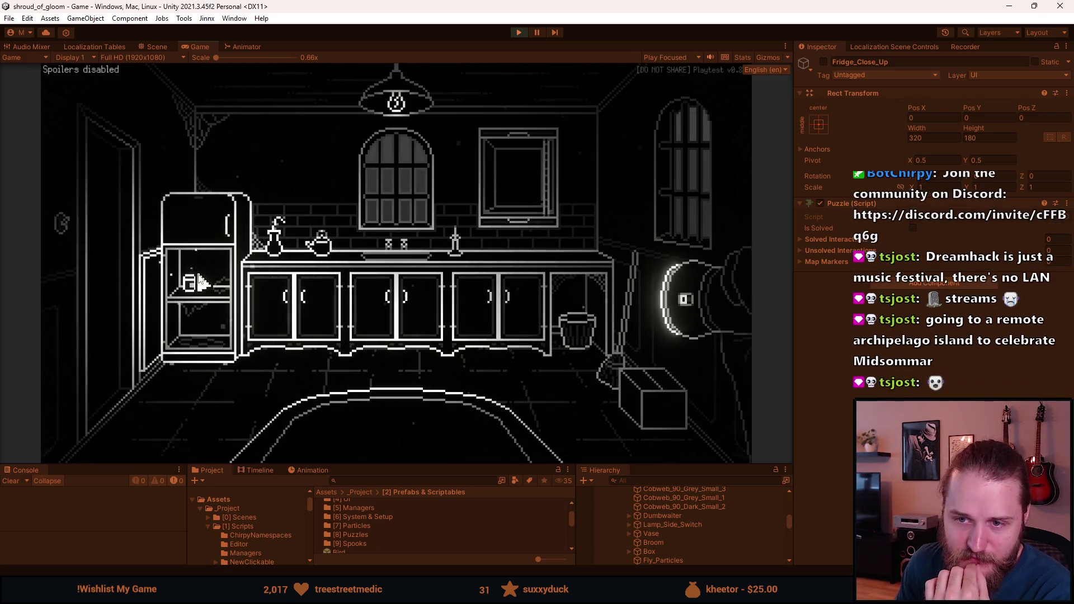
click(160, 295)
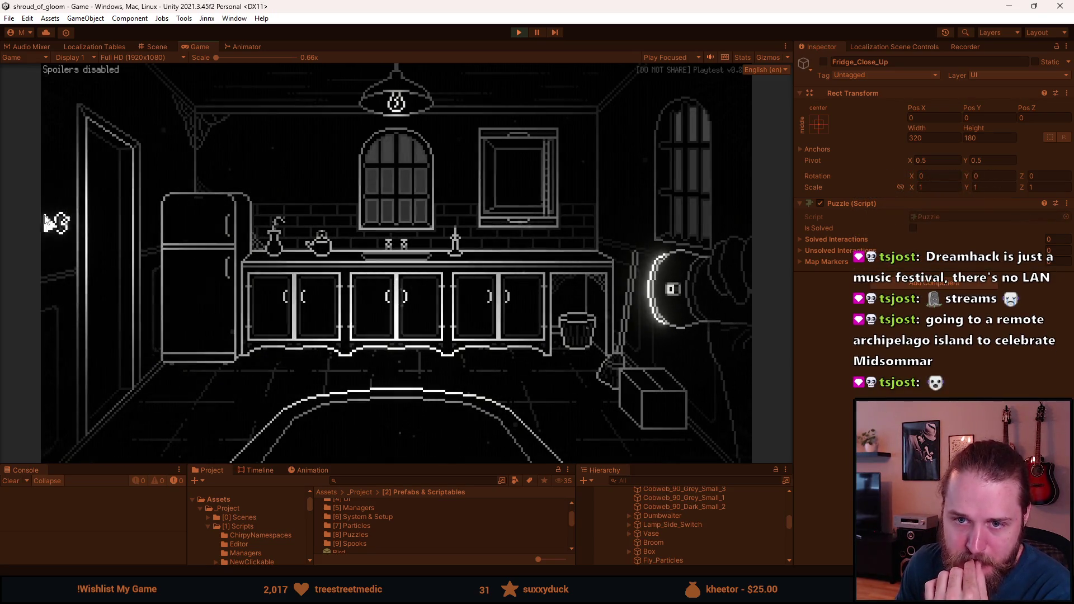
click(220, 330)
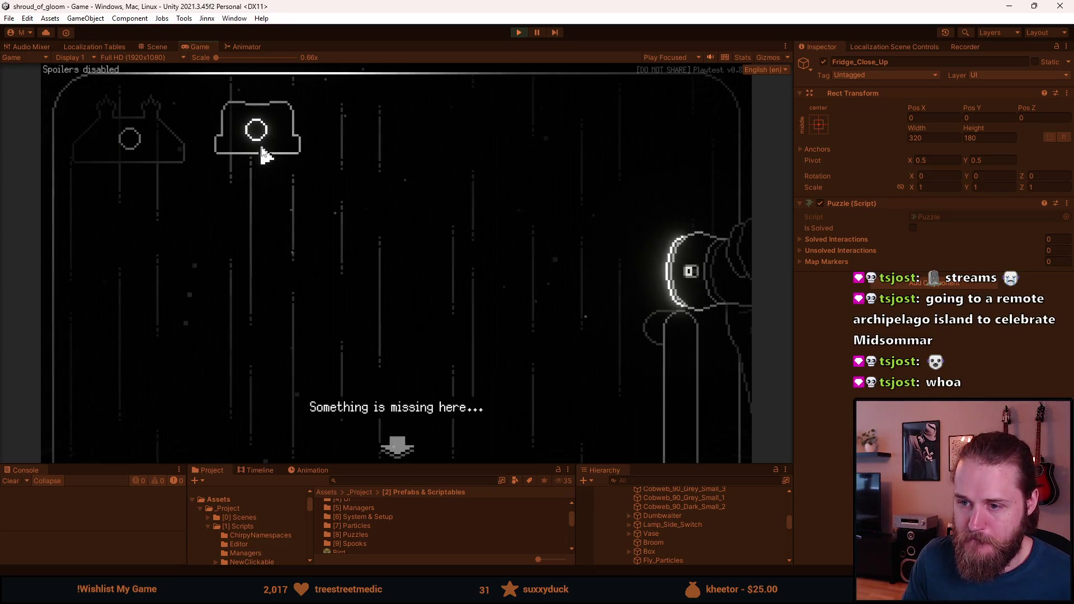
Place the London and Argentina magnets from the inventory onto the fridge slots
mouse_move(112, 428)
drag(103, 291, 124, 160)
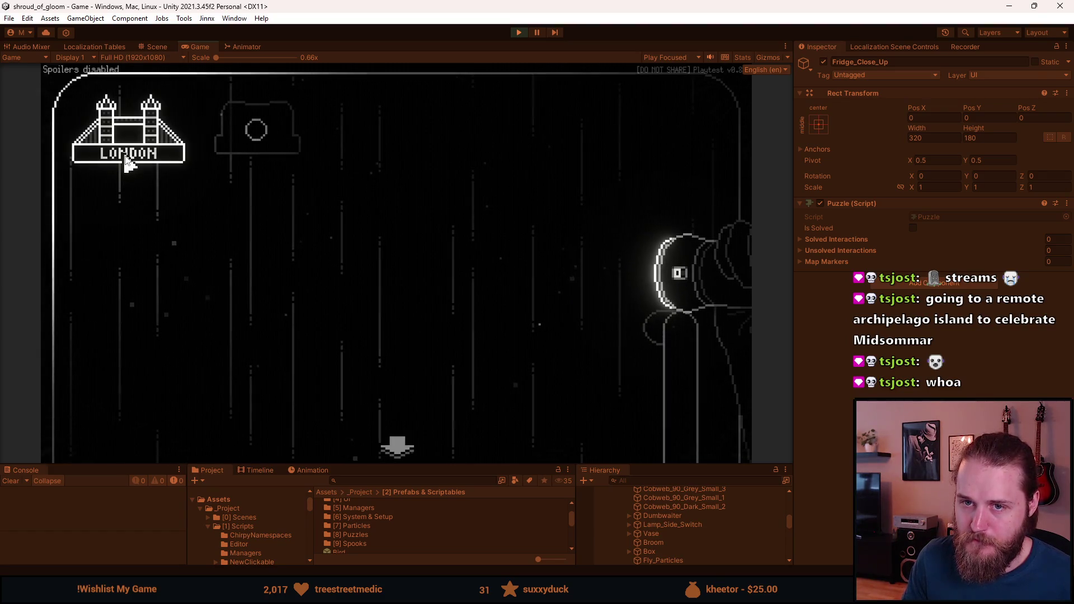
mouse_move(112, 439)
drag(81, 294, 260, 144)
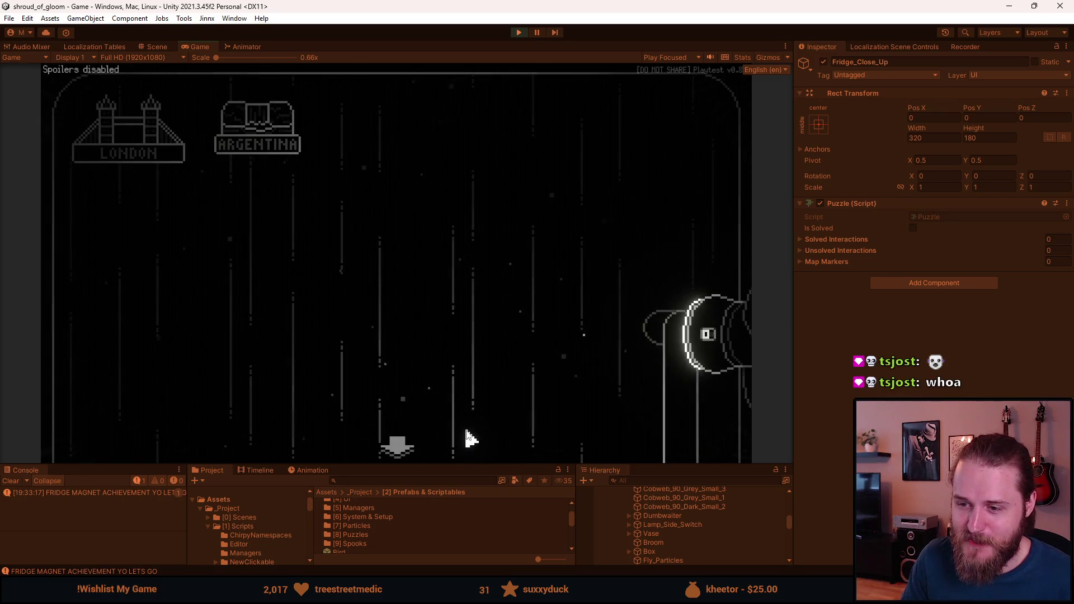
Leave and re-enter the fridge close-up twice, then pause the game
click(397, 446)
click(218, 229)
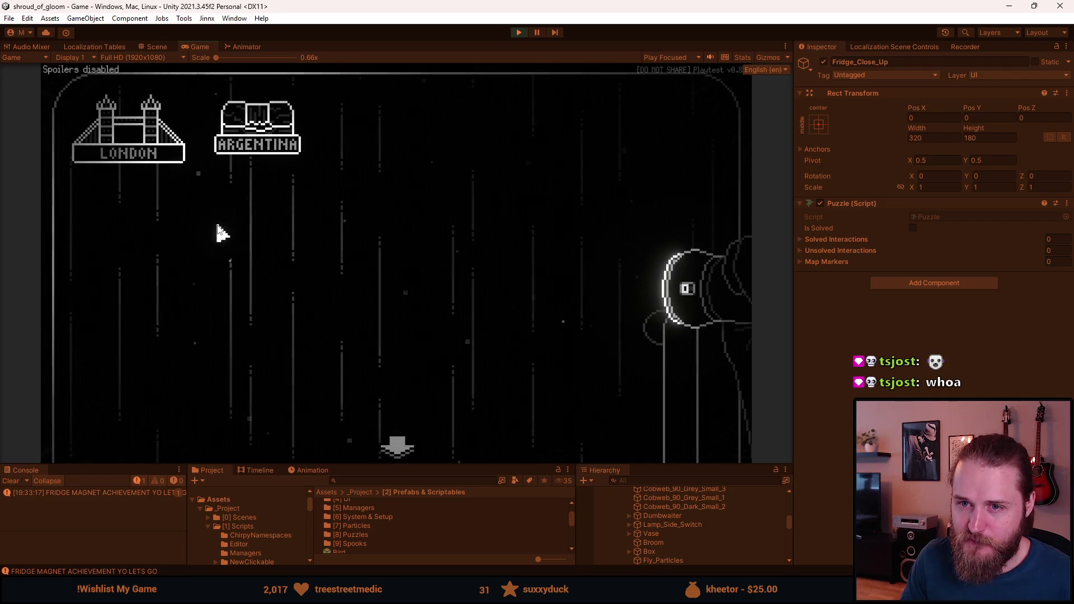
click(397, 449)
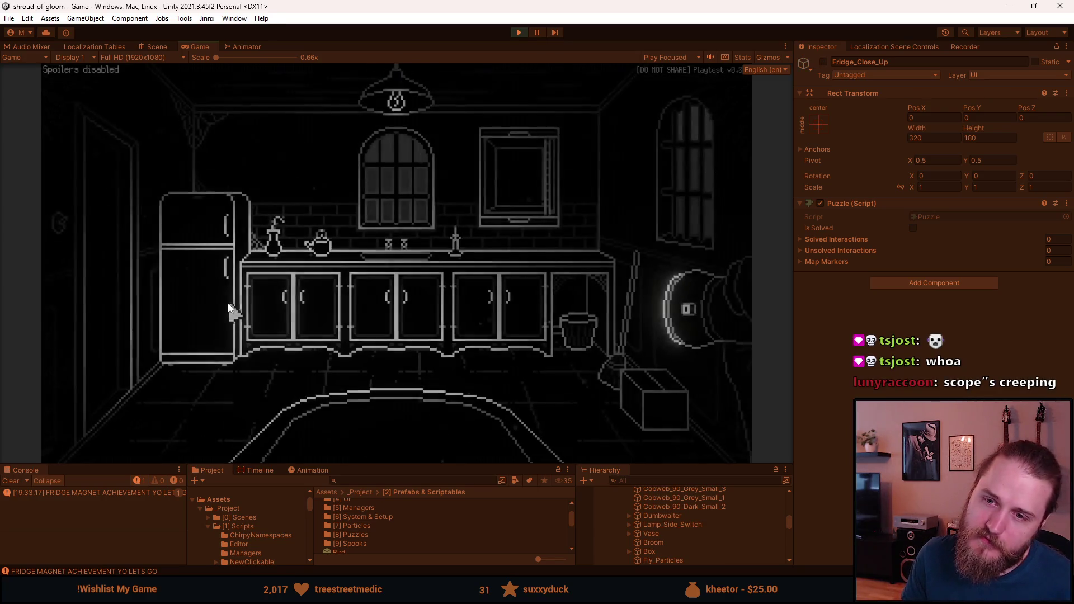
click(199, 238)
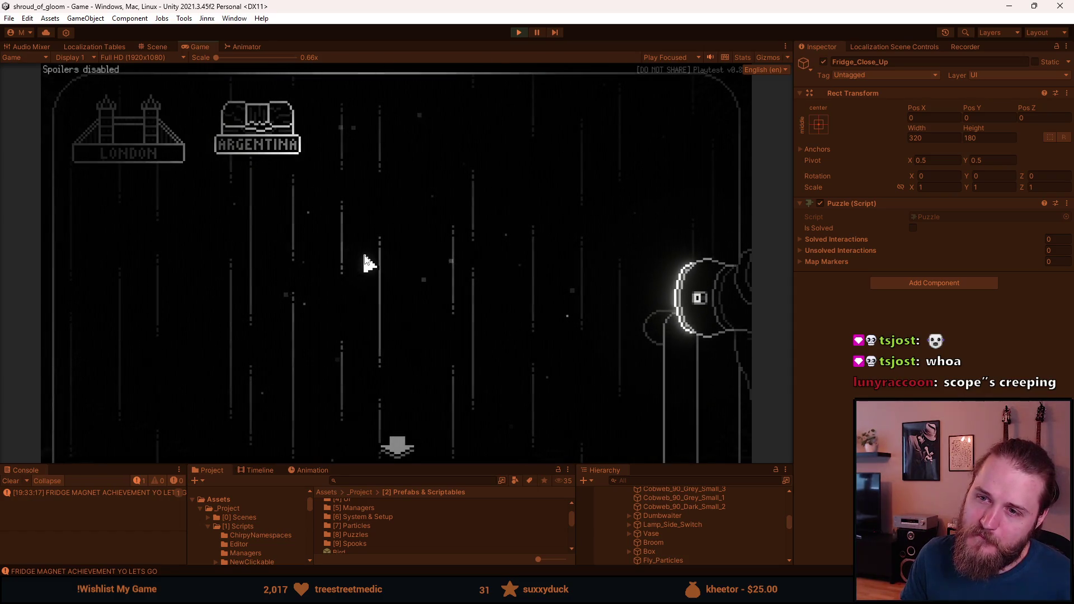
click(397, 446)
key(Escape)
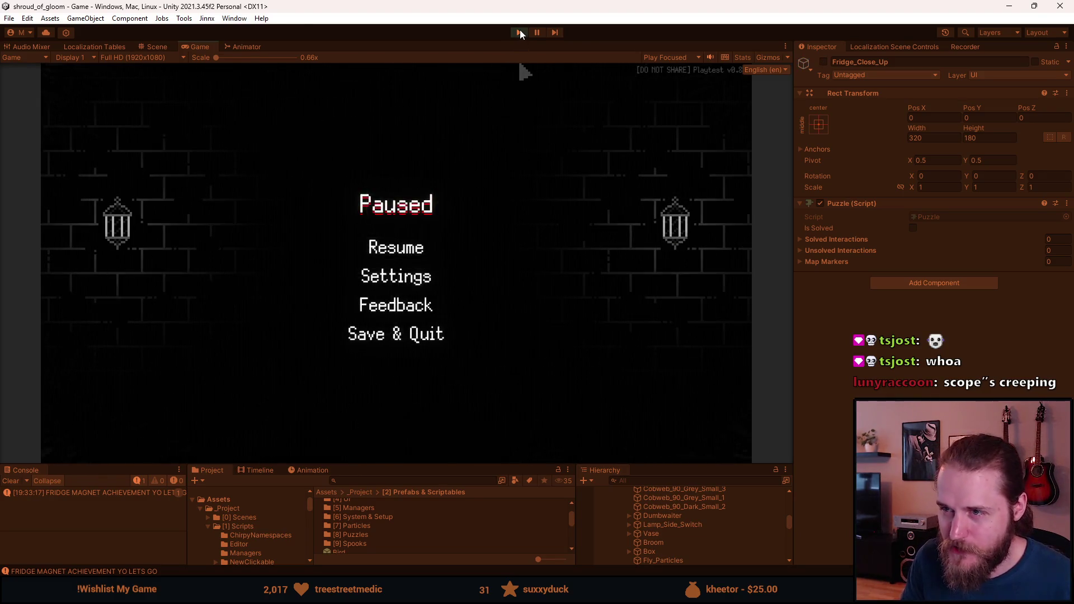
Exit play mode and give the editor's bottom panels more room
click(519, 31)
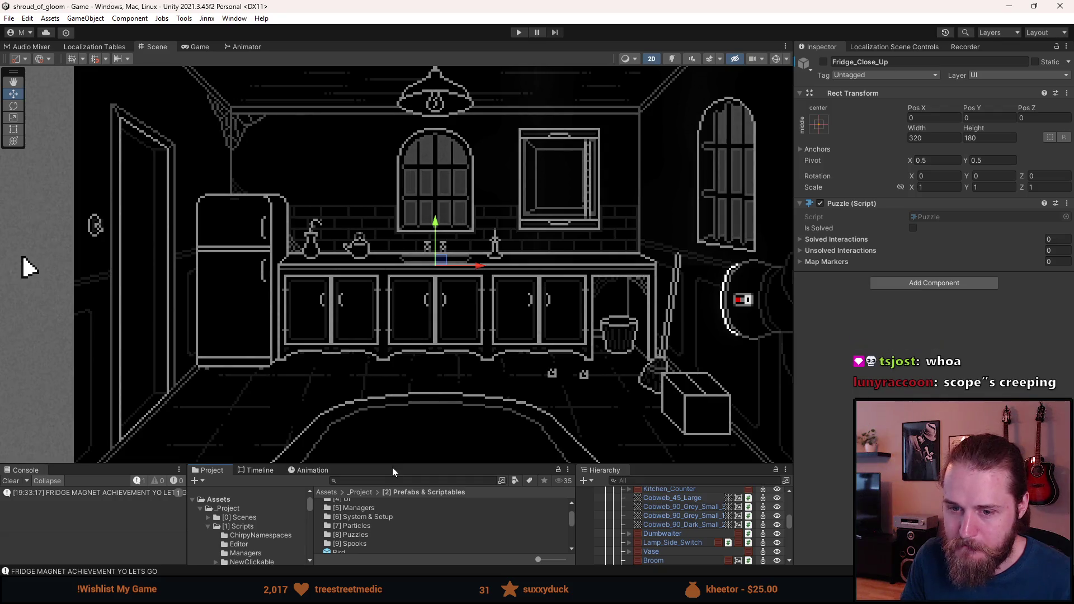
drag(392, 465, 396, 423)
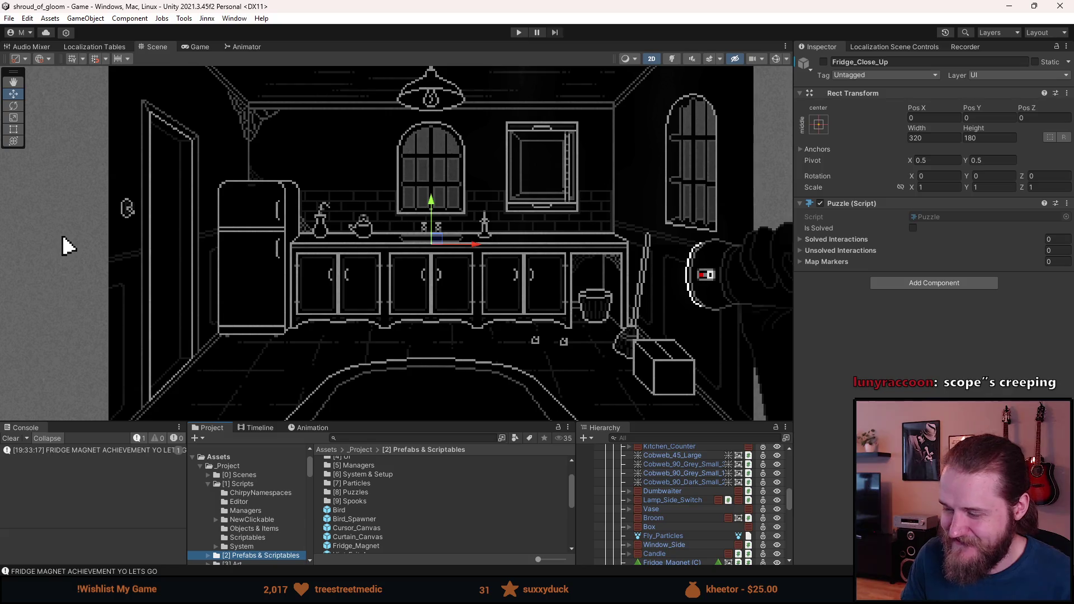